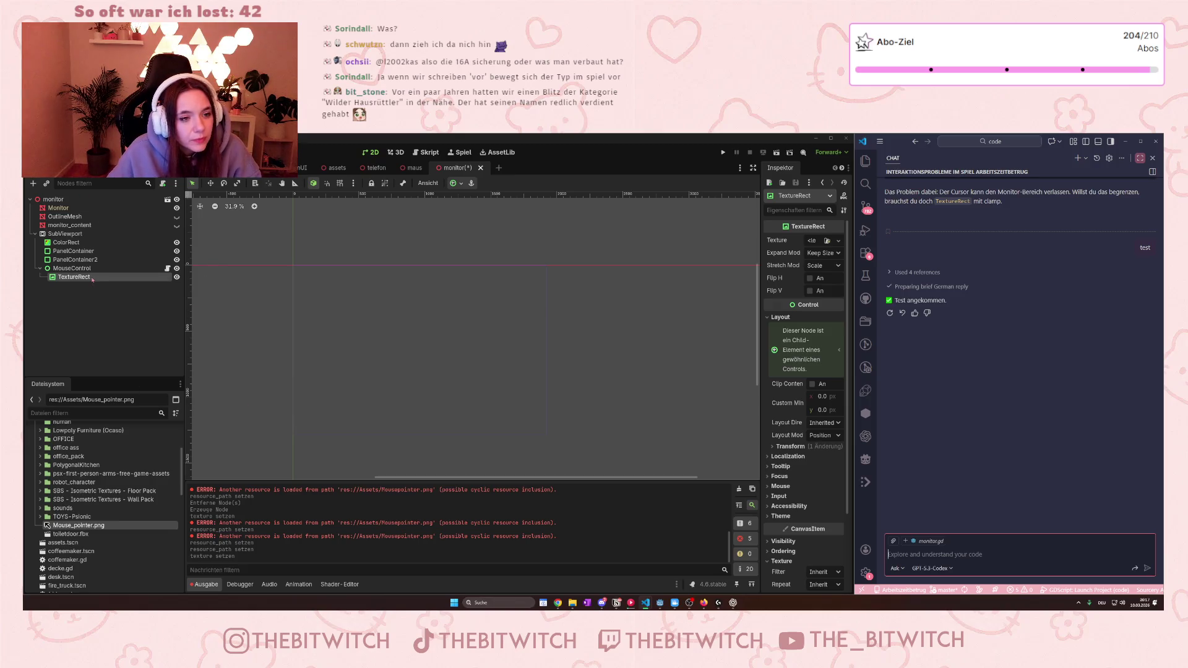
Step: Highlight the suggested custom-cursor line, then open screen.gd from the office scene's screen node
scroll(1000, 324, "up", 5)
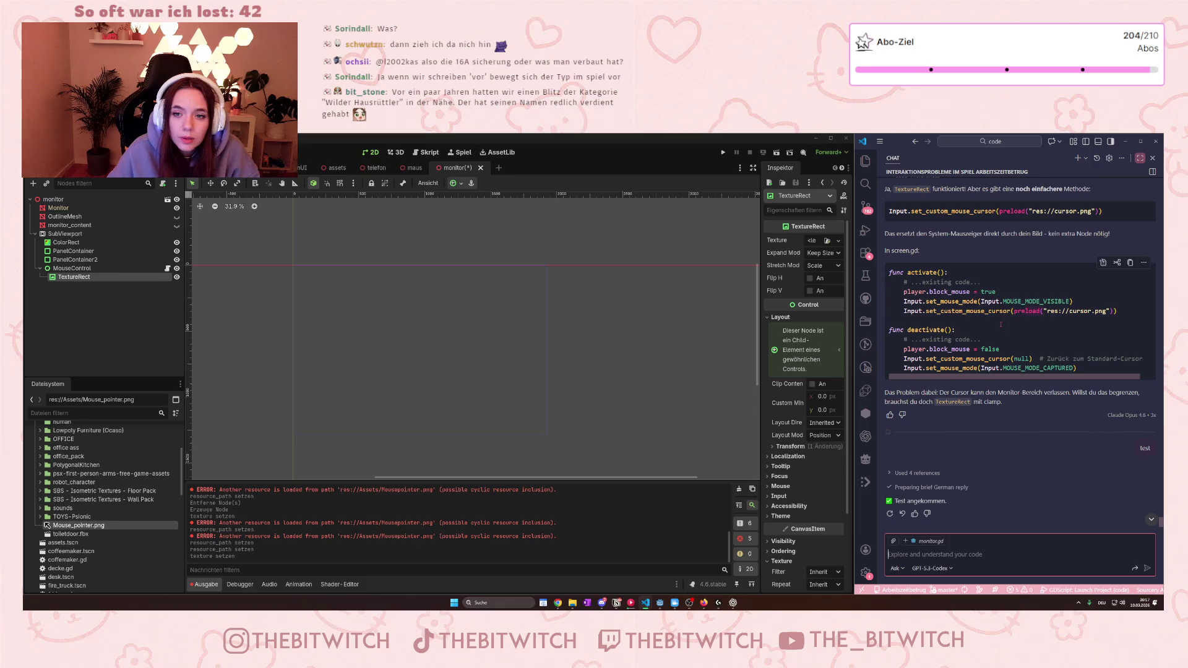
left_click_drag(901, 310, 1117, 311)
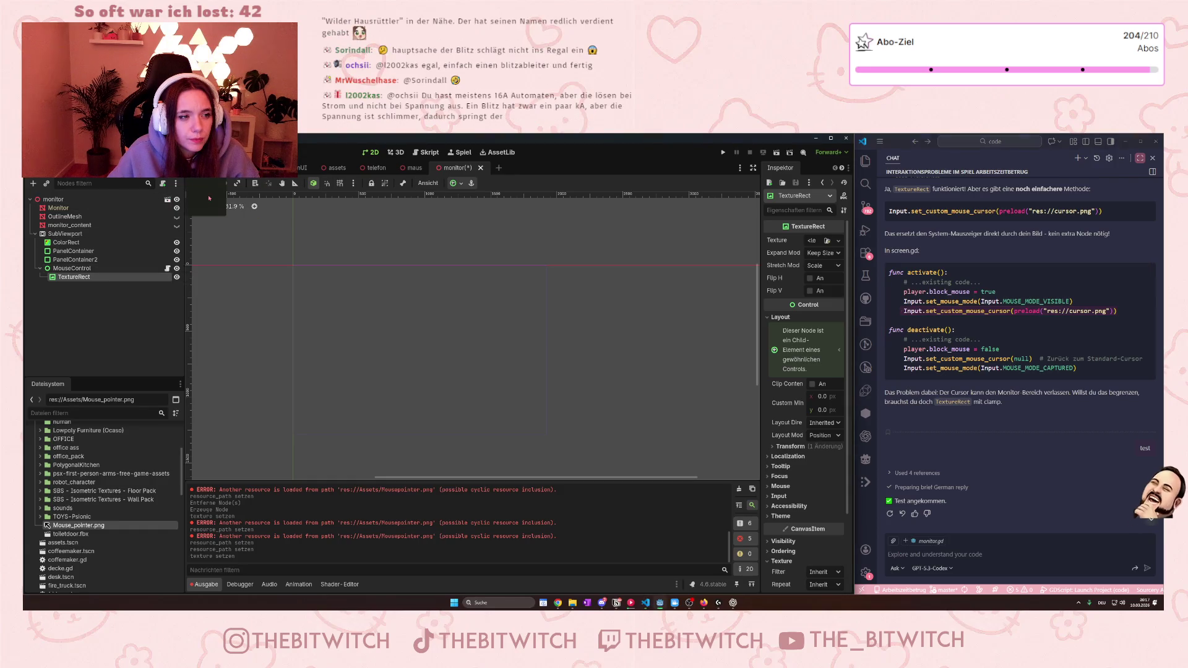
left_click(260, 168)
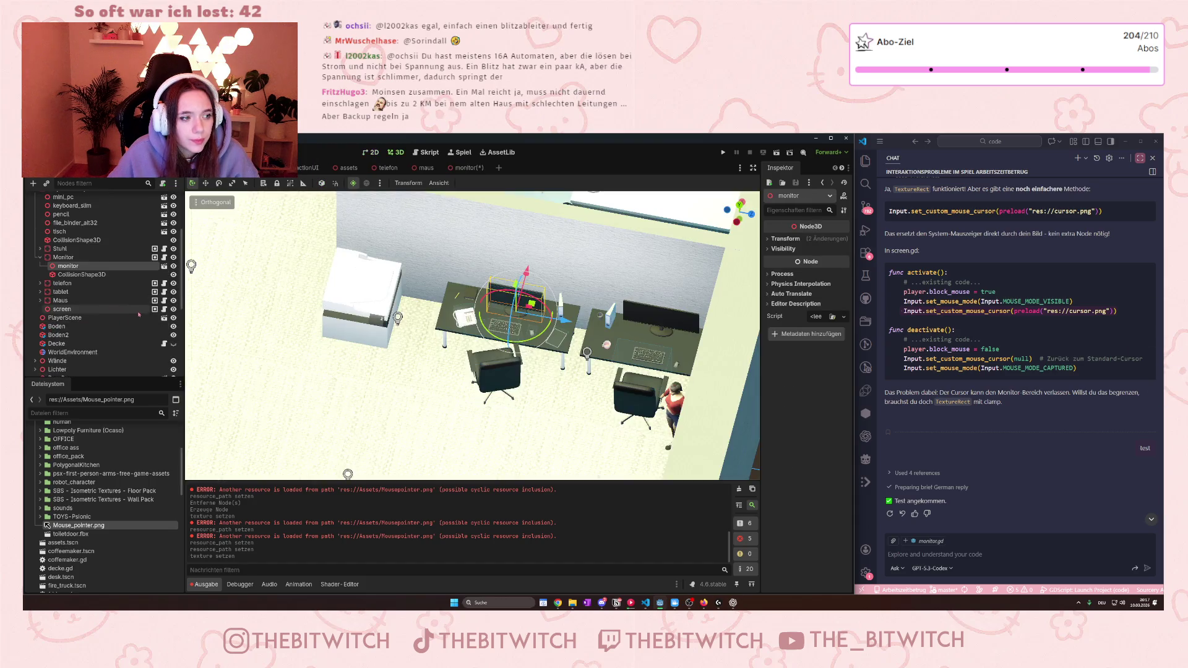
left_click(163, 308)
Step: Find where block_mouse is set in screen.gd's activate(), then switch to player.gd
scroll(397, 399, "down", 1)
scroll(398, 400, "up", 10)
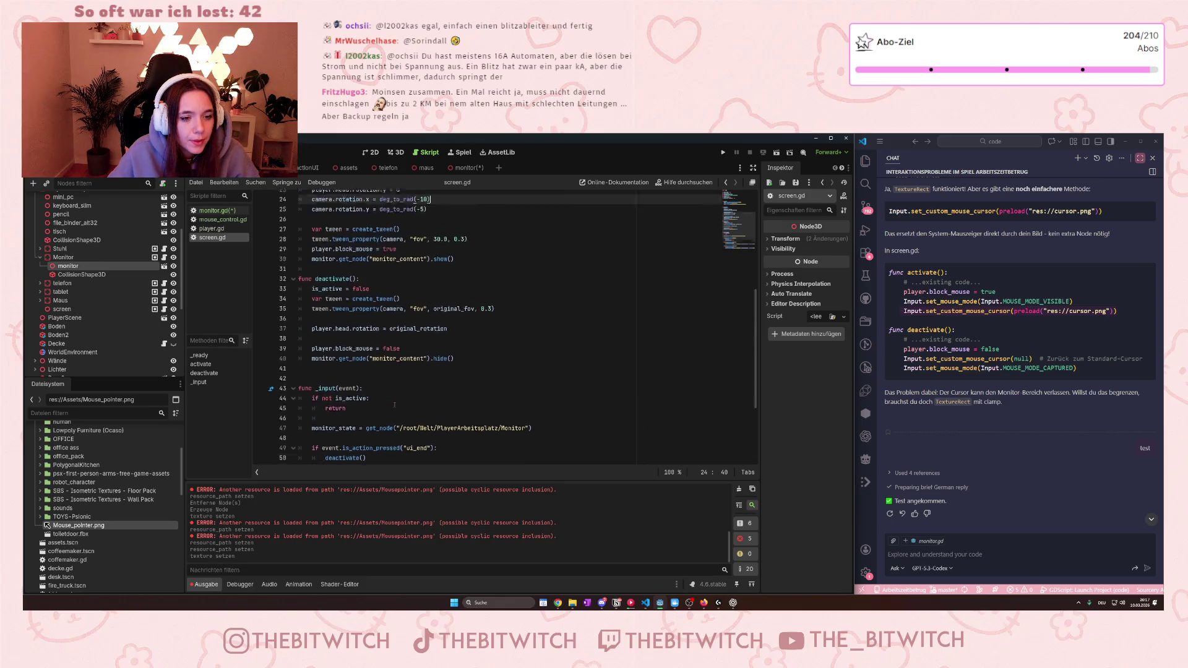
scroll(397, 405, "down", 3)
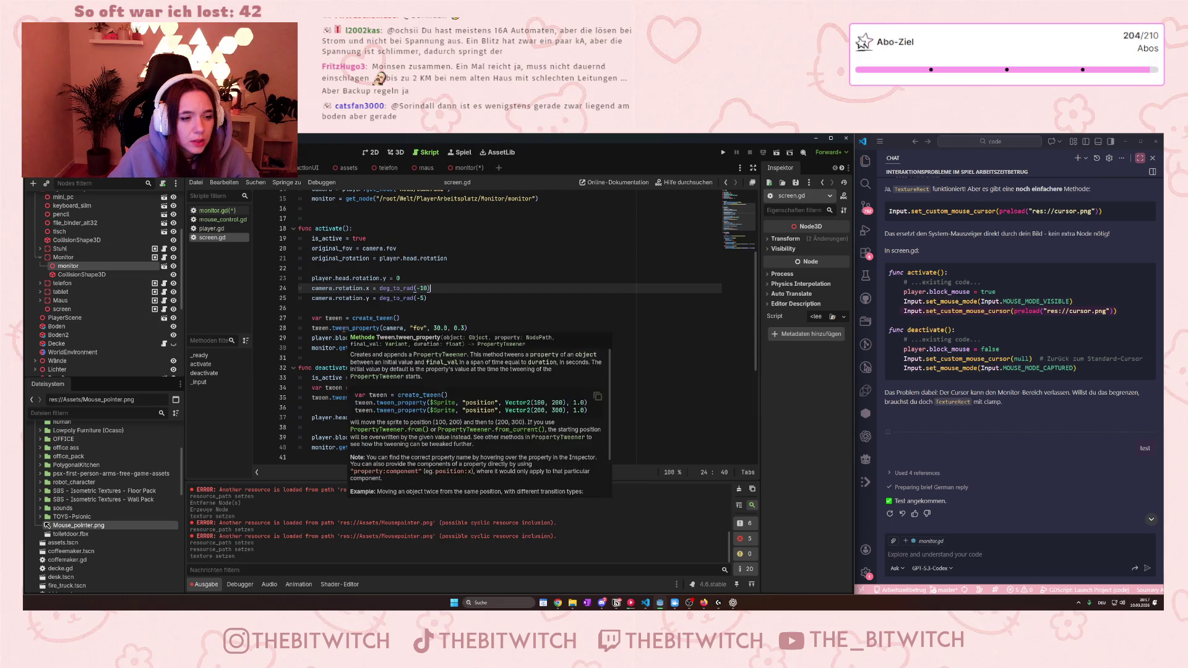
left_click_drag(332, 337, 384, 339)
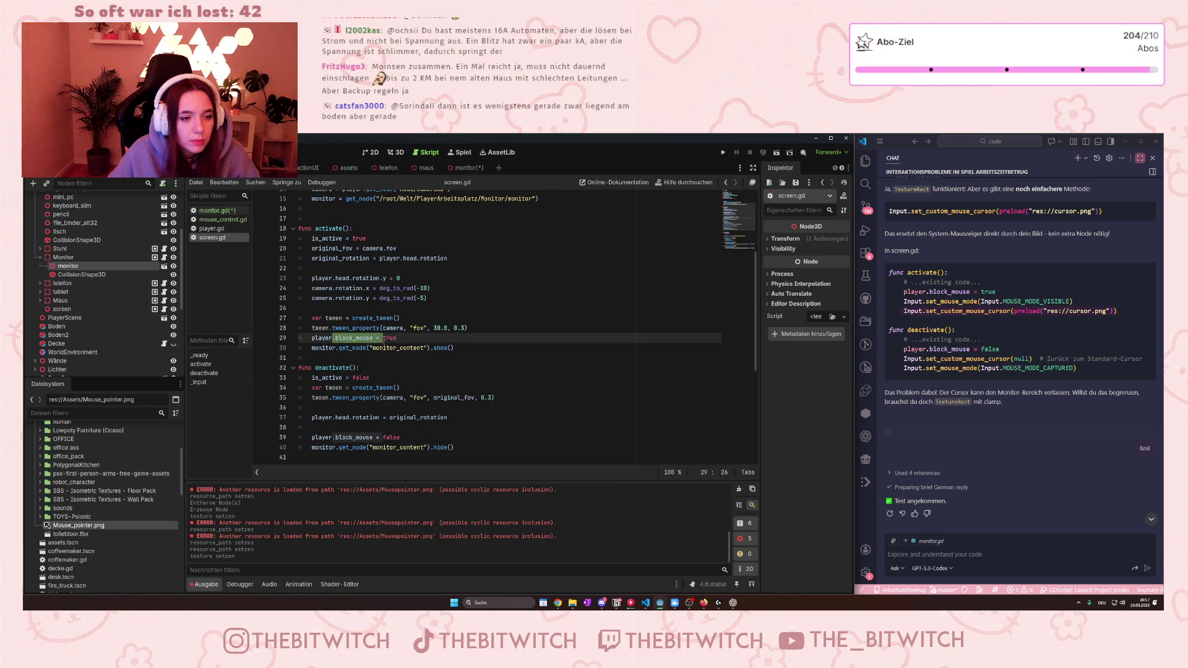
key("ctrl+shift+comma")
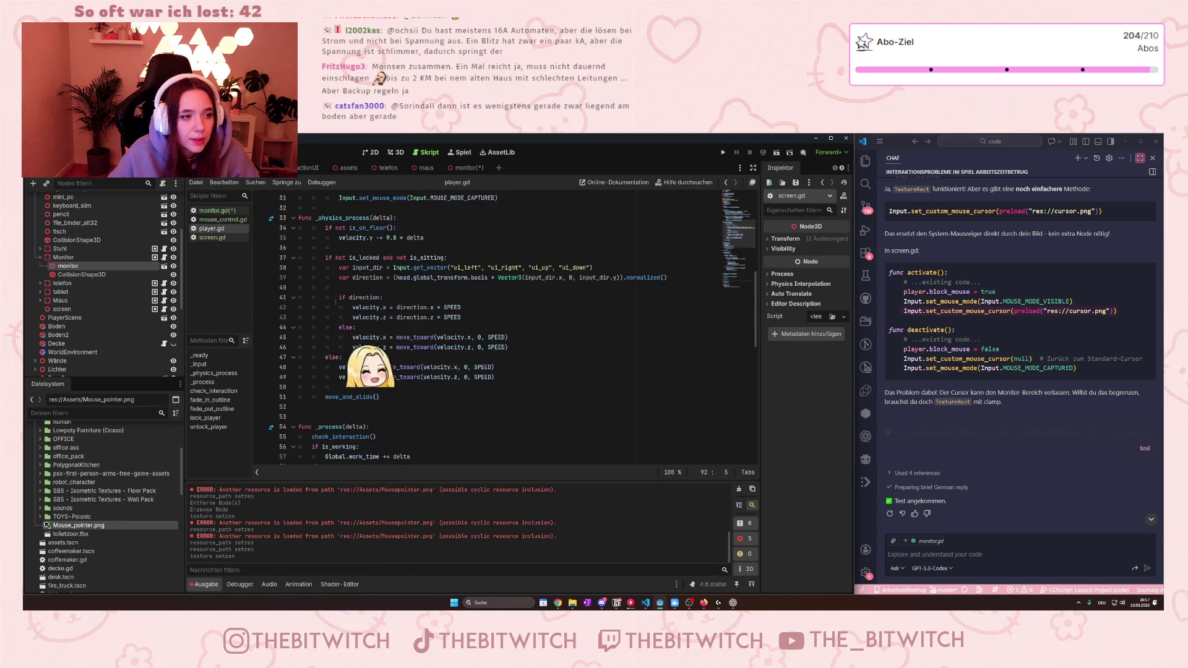
scroll(345, 336, "down", 7)
scroll(345, 336, "down", 7)
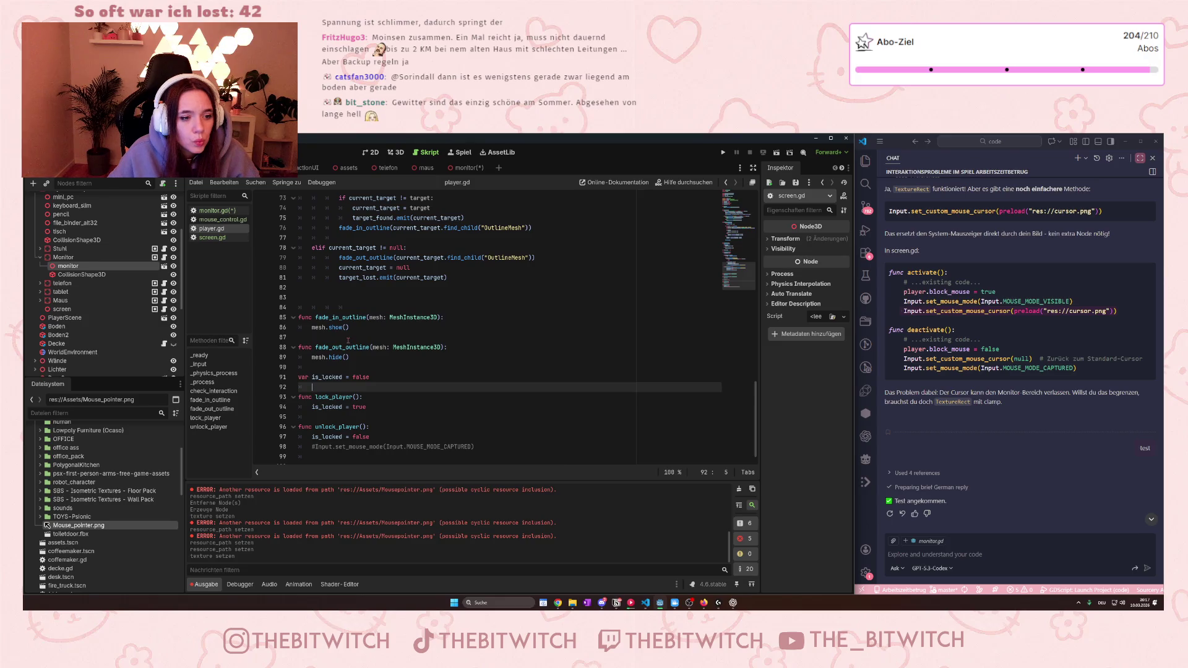
scroll(349, 339, "up", 17)
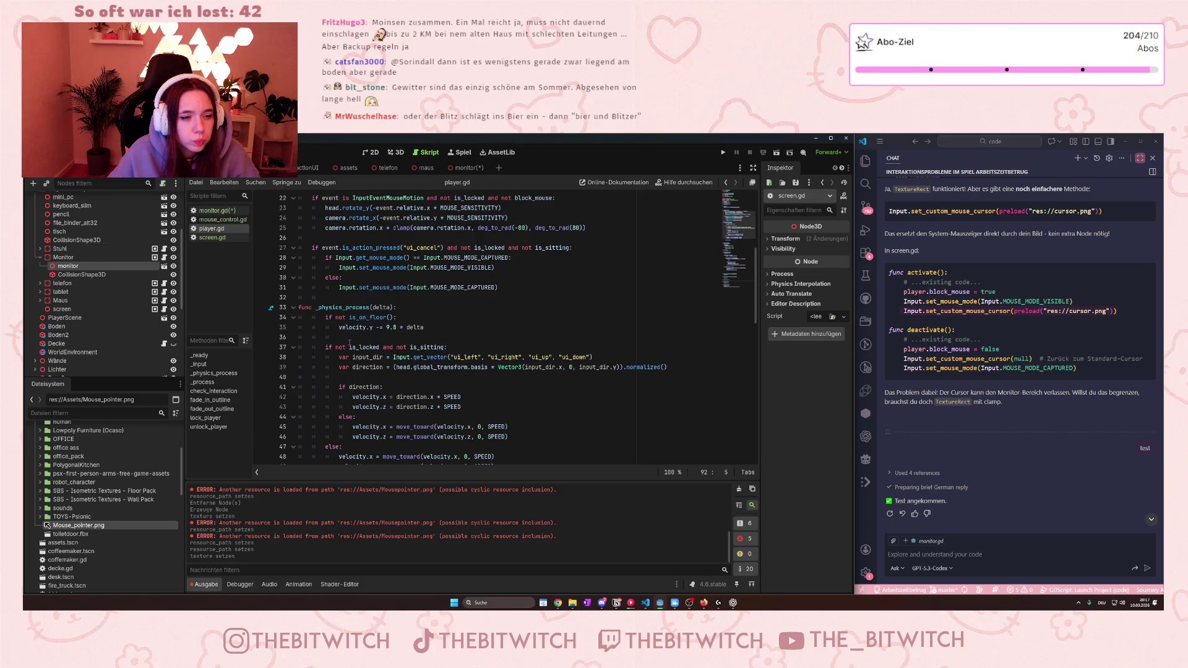
scroll(349, 342, "up", 6)
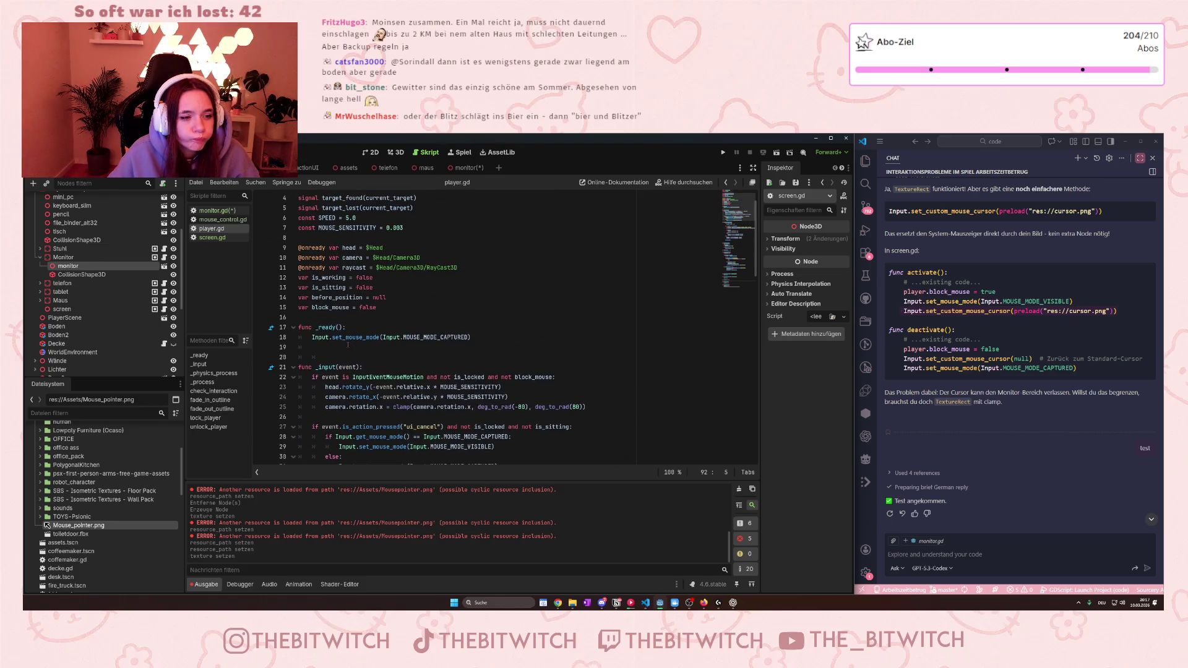
scroll(348, 344, "up", 1)
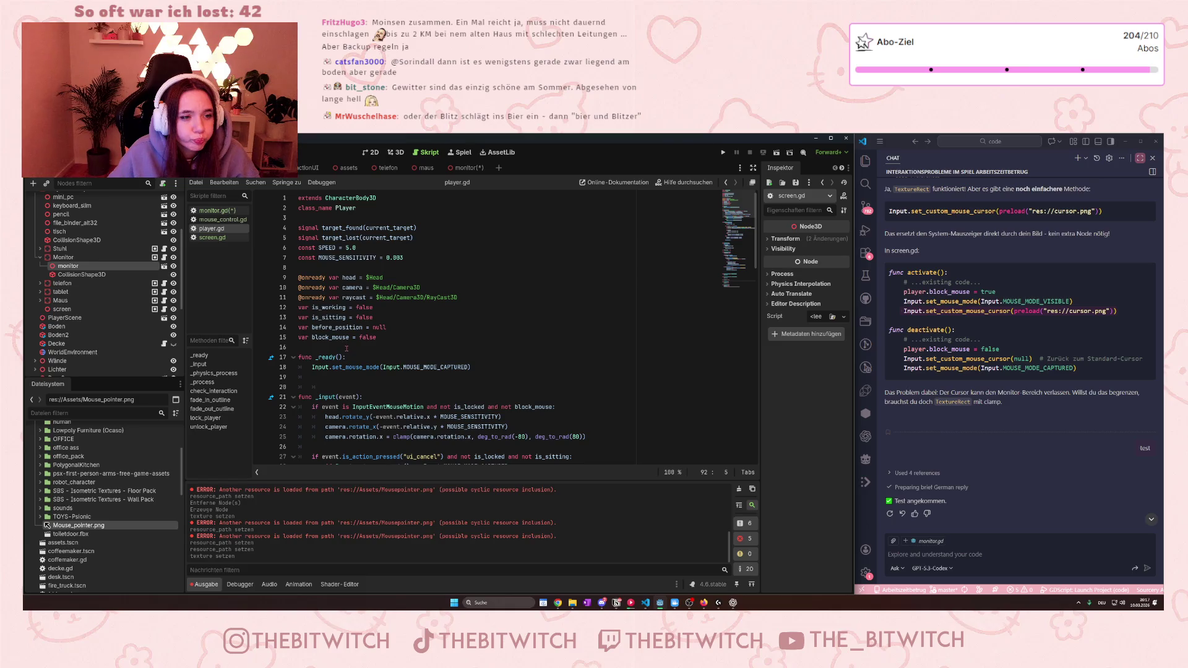
scroll(368, 342, "down", 4)
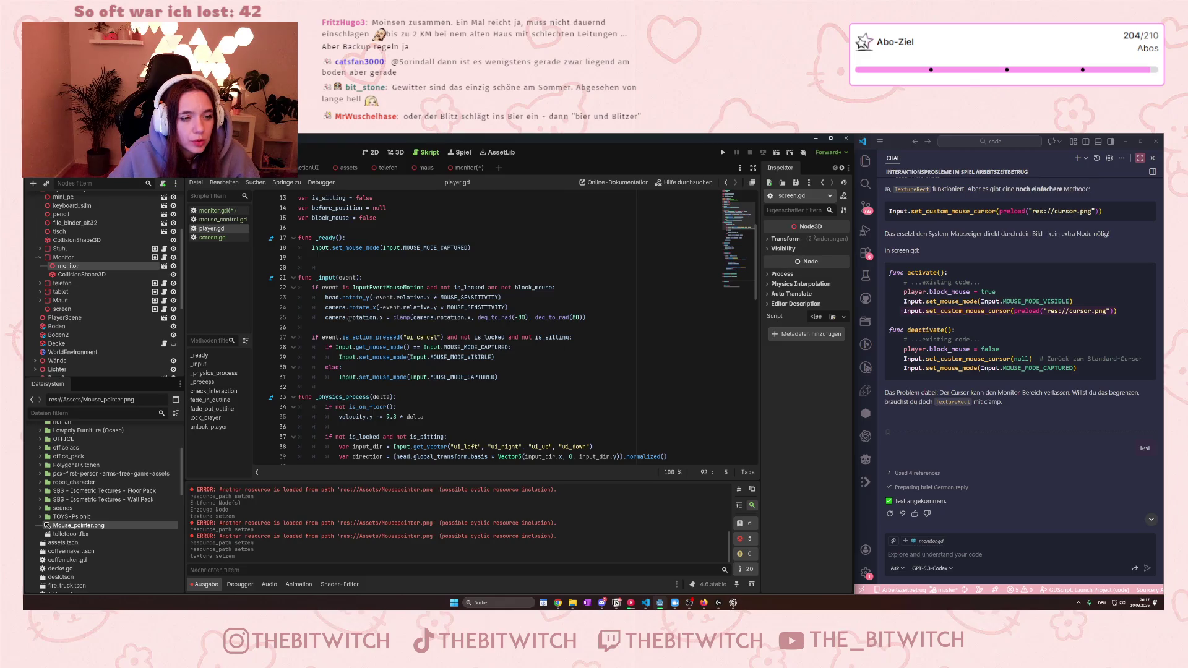
scroll(350, 324, "down", 1)
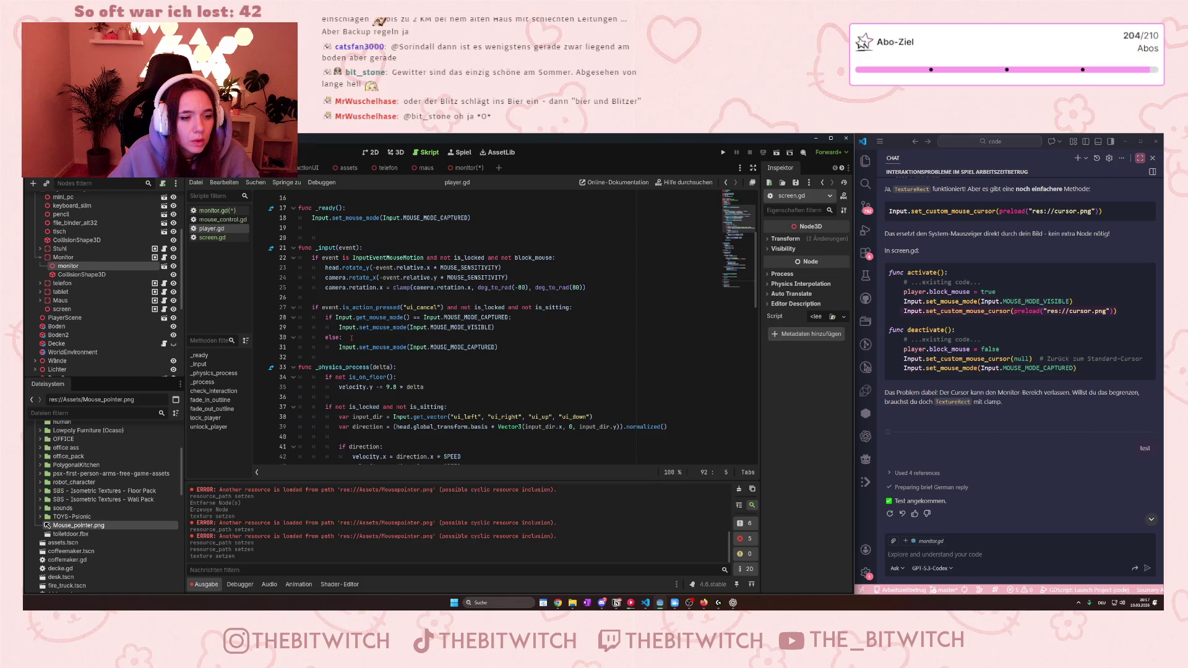
scroll(352, 336, "down", 1)
scroll(351, 365, "down", 8)
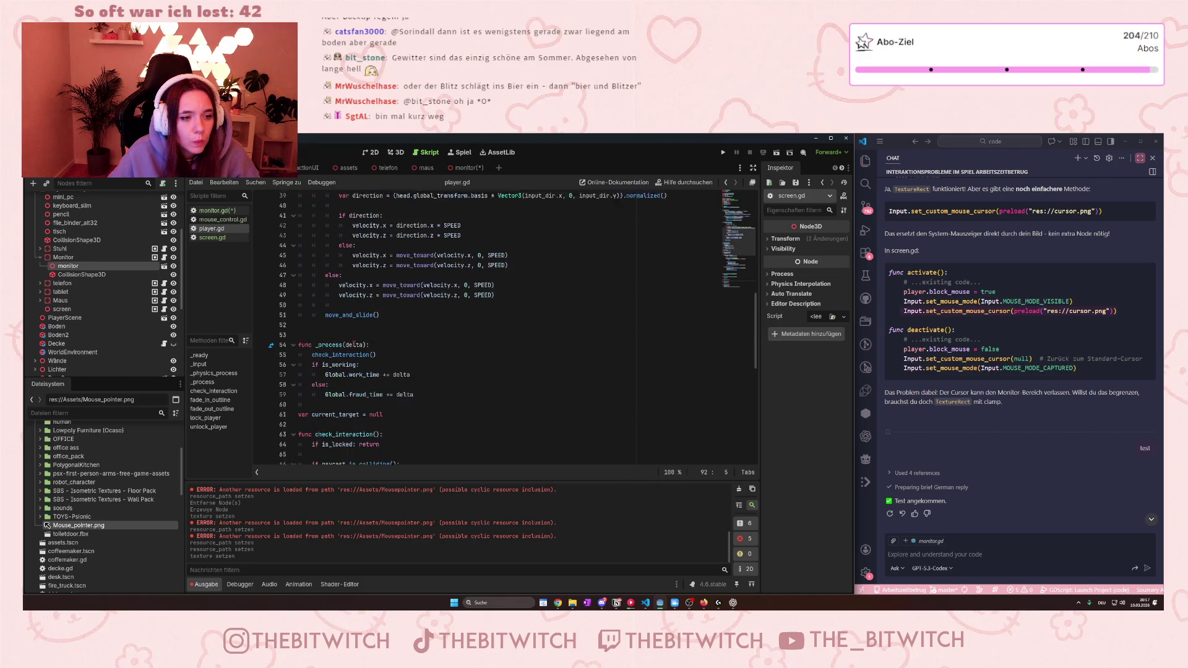
scroll(354, 344, "down", 3)
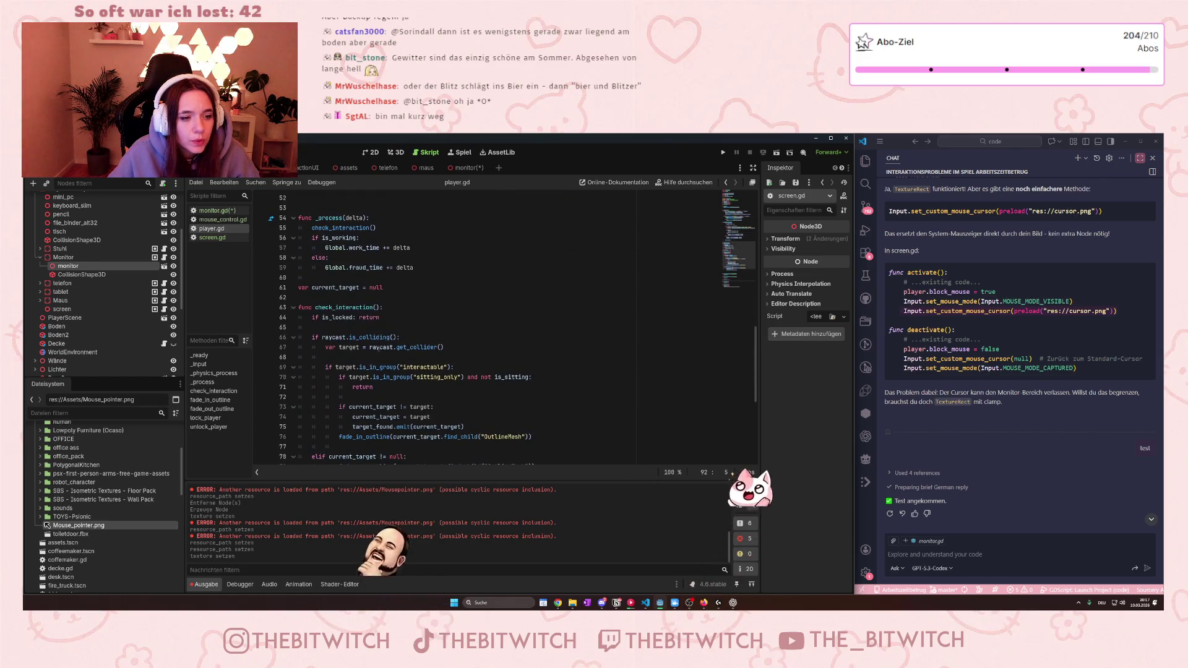
scroll(463, 309, "down", 4)
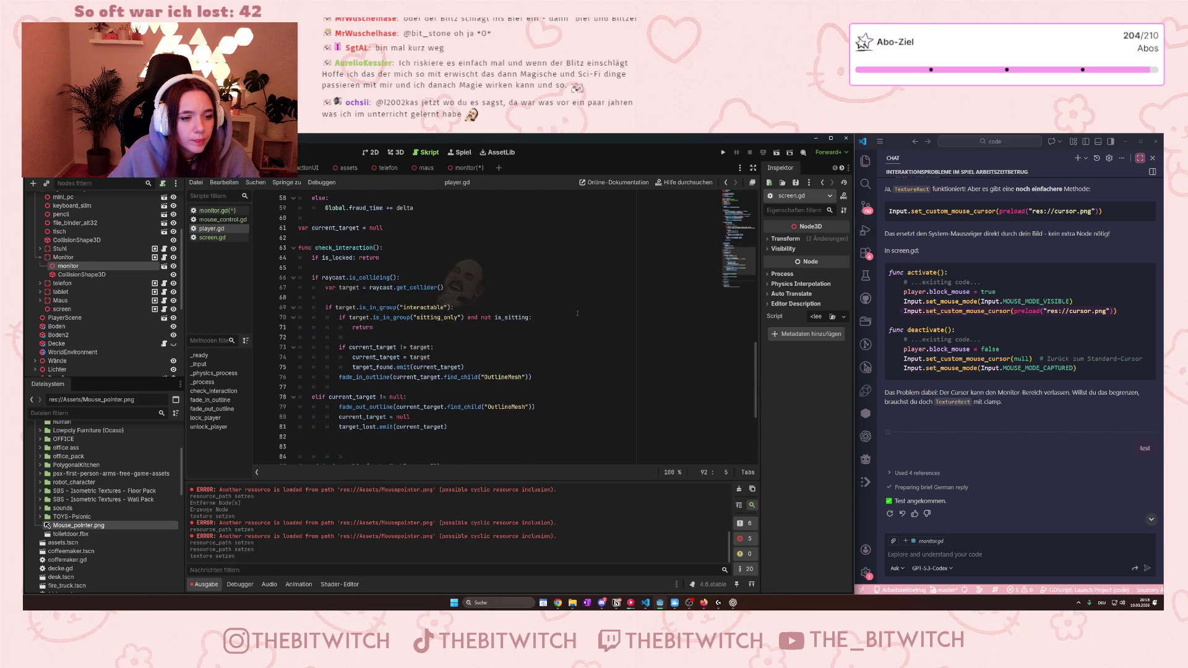
scroll(575, 311, "down", 2)
scroll(573, 314, "down", 2)
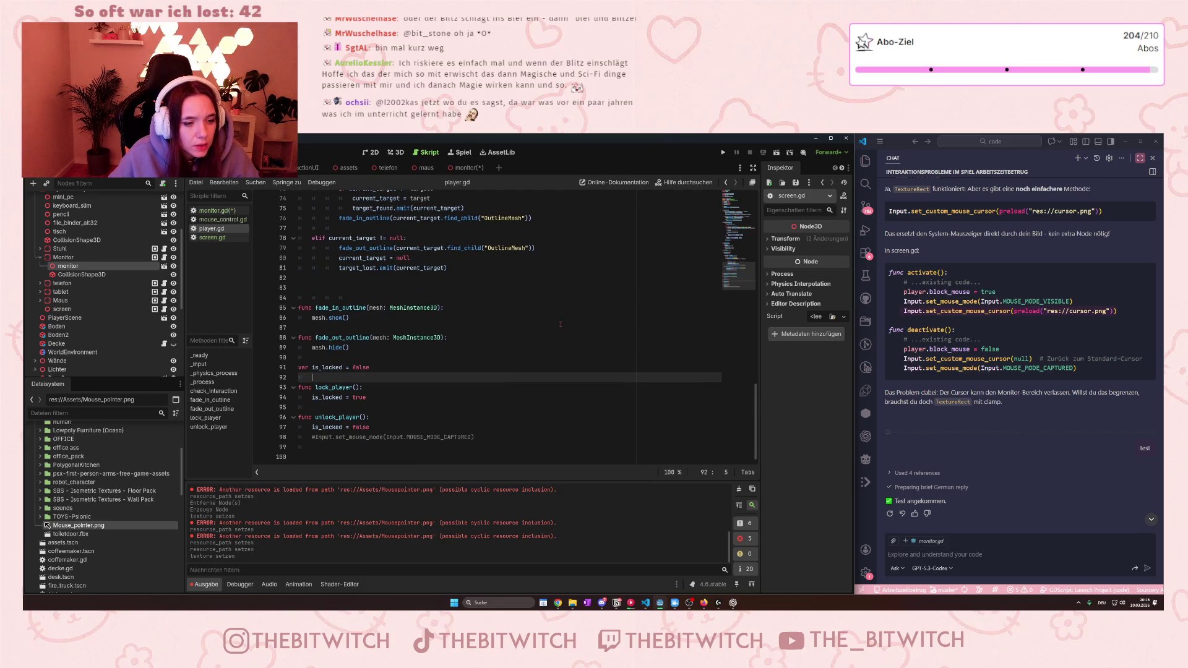
scroll(561, 324, "up", 20)
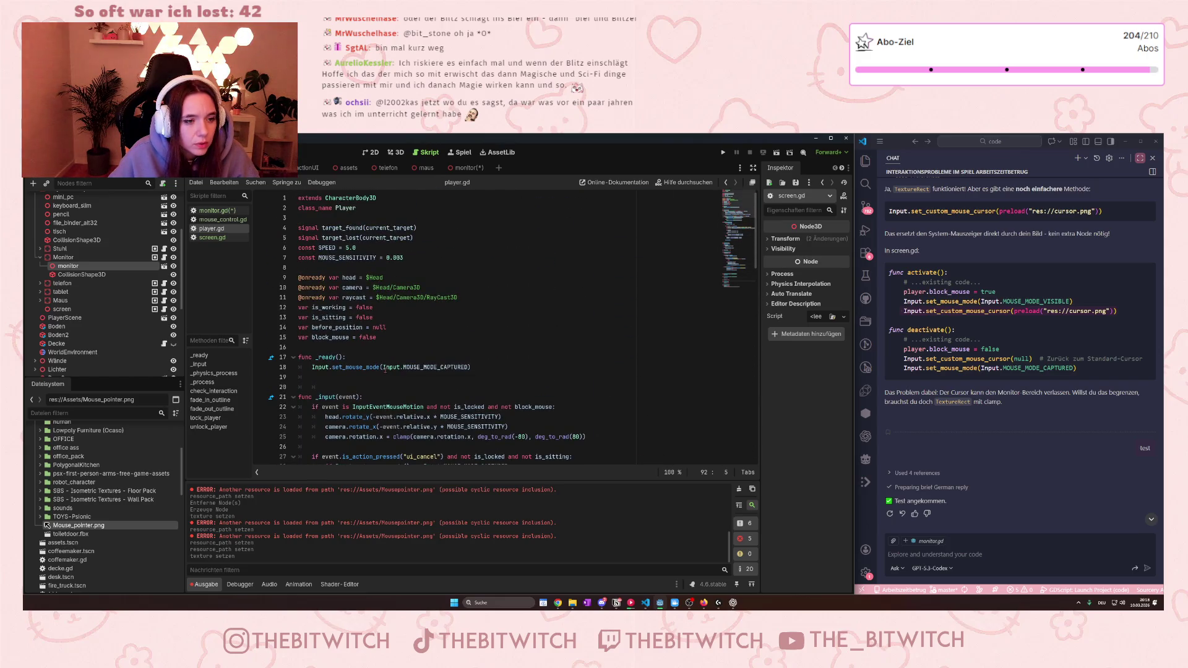
scroll(385, 370, "down", 1)
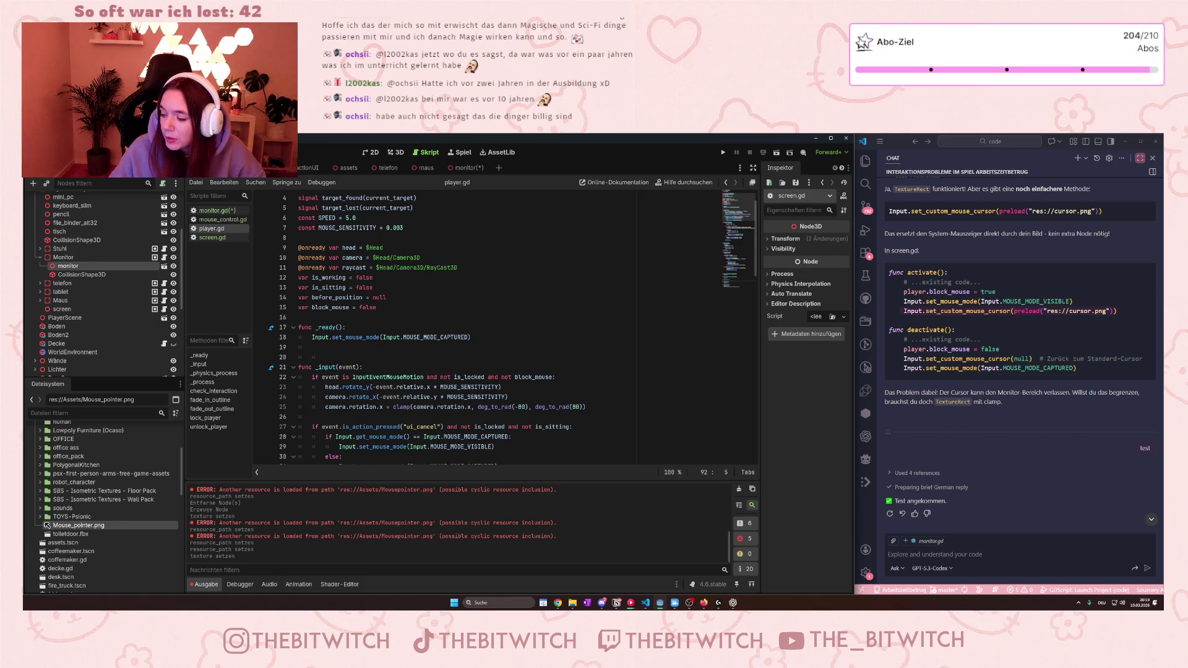
scroll(608, 323, "down", 2)
scroll(605, 319, "down", 3)
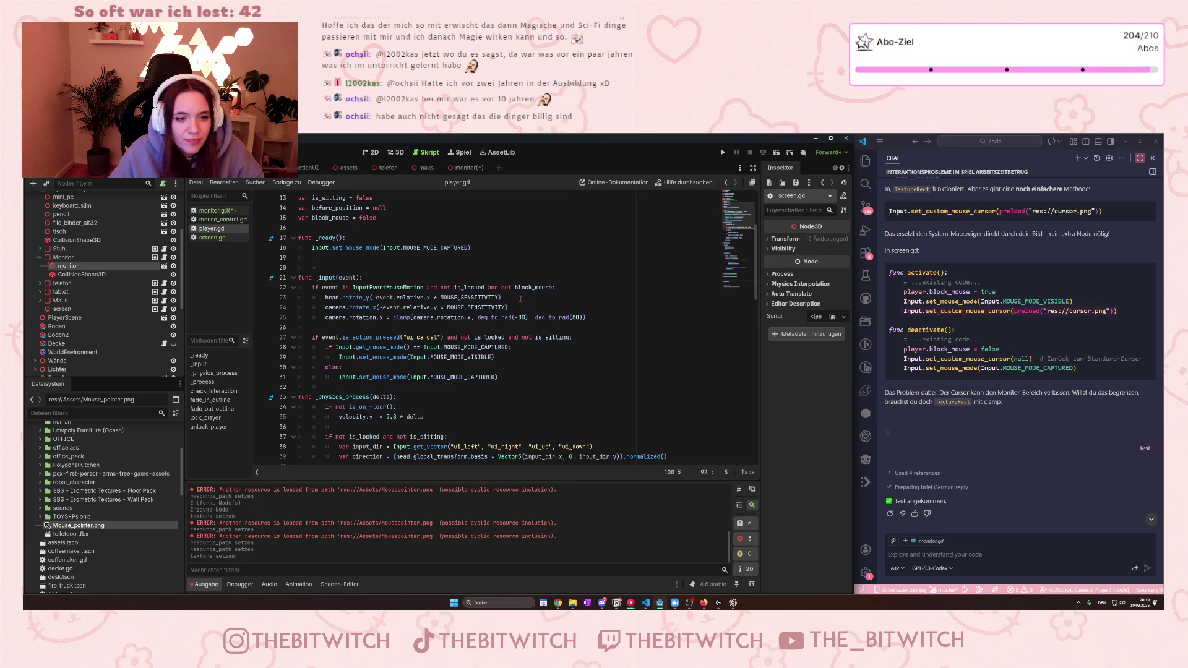
left_click_drag(515, 287, 557, 288)
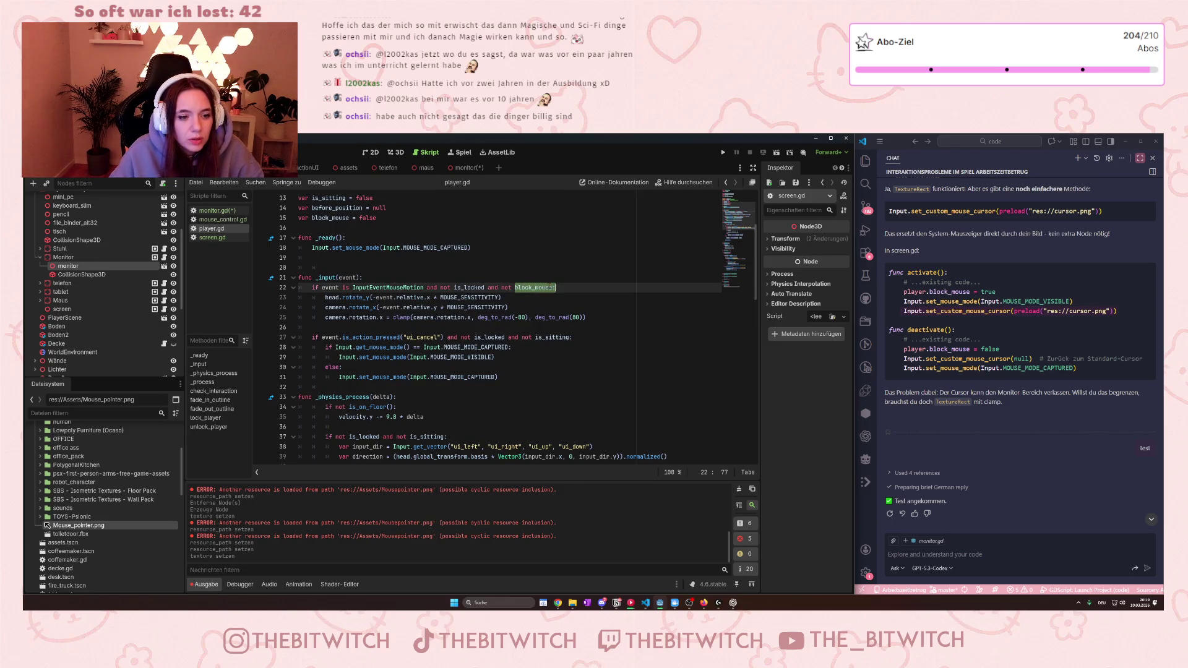
left_click_drag(353, 298, 406, 323)
left_click(405, 317)
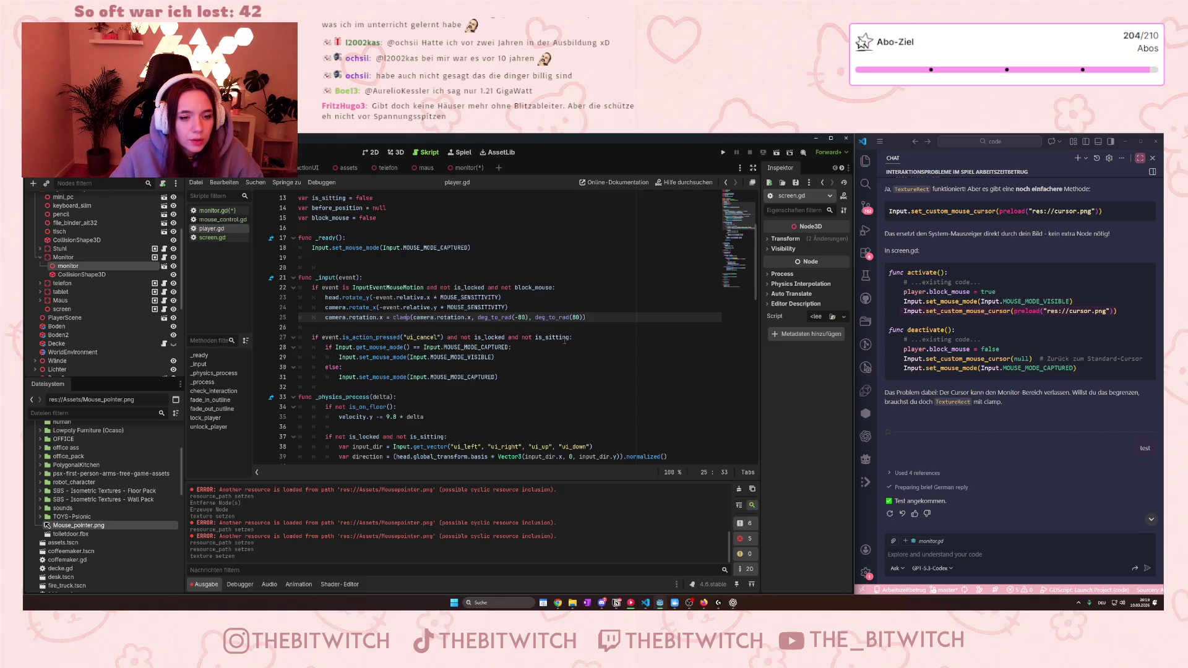
mouse_move(472, 354)
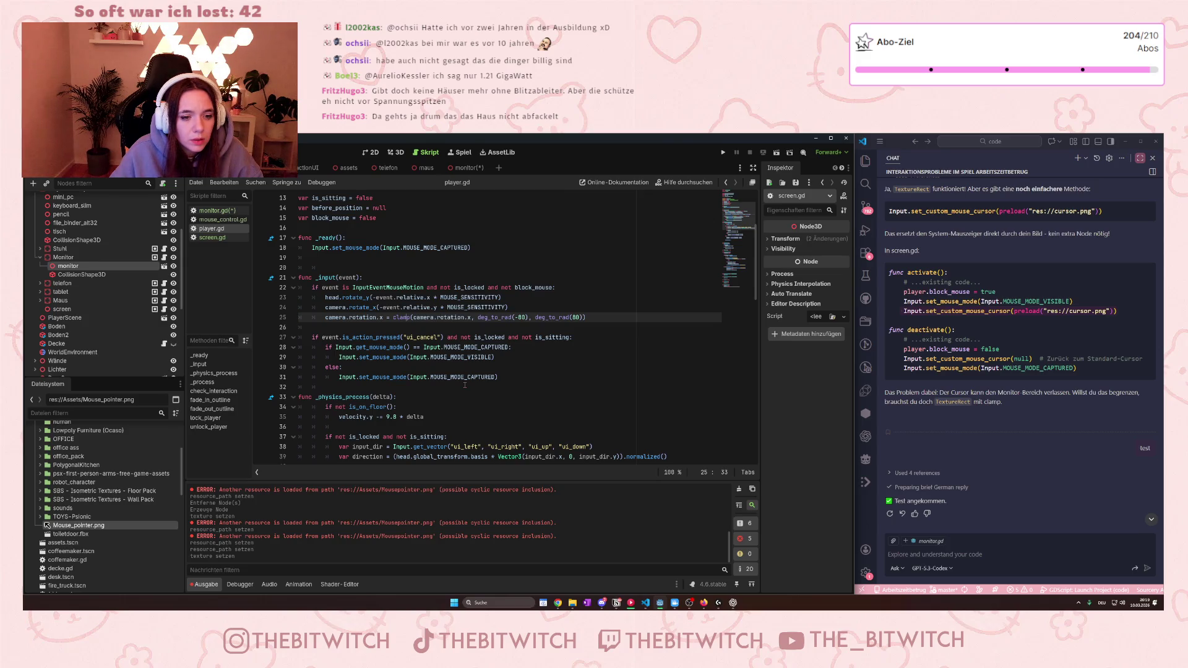
scroll(465, 385, "down", 6)
scroll(467, 384, "down", 5)
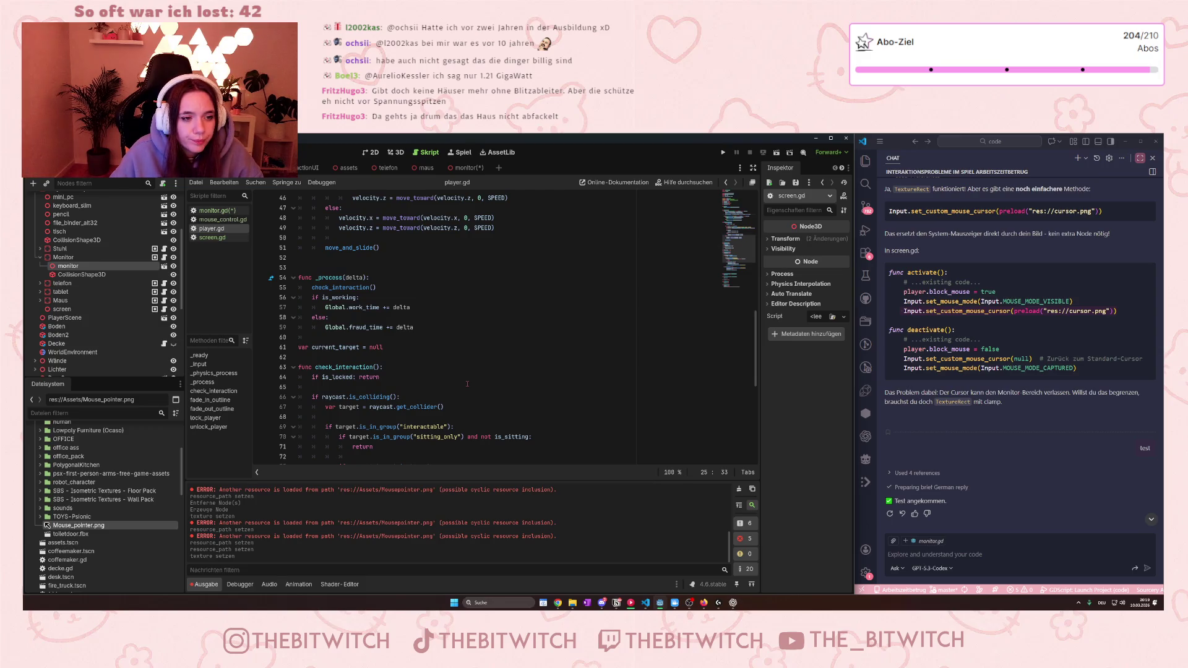
scroll(468, 384, "down", 9)
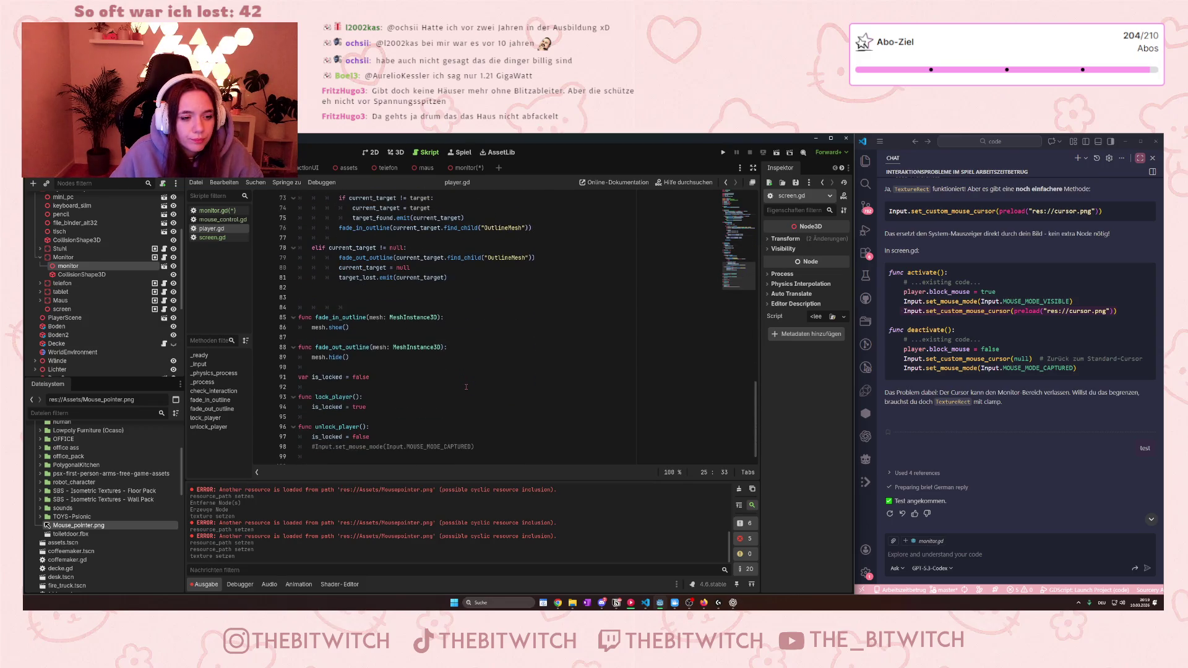
scroll(467, 388, "up", 20)
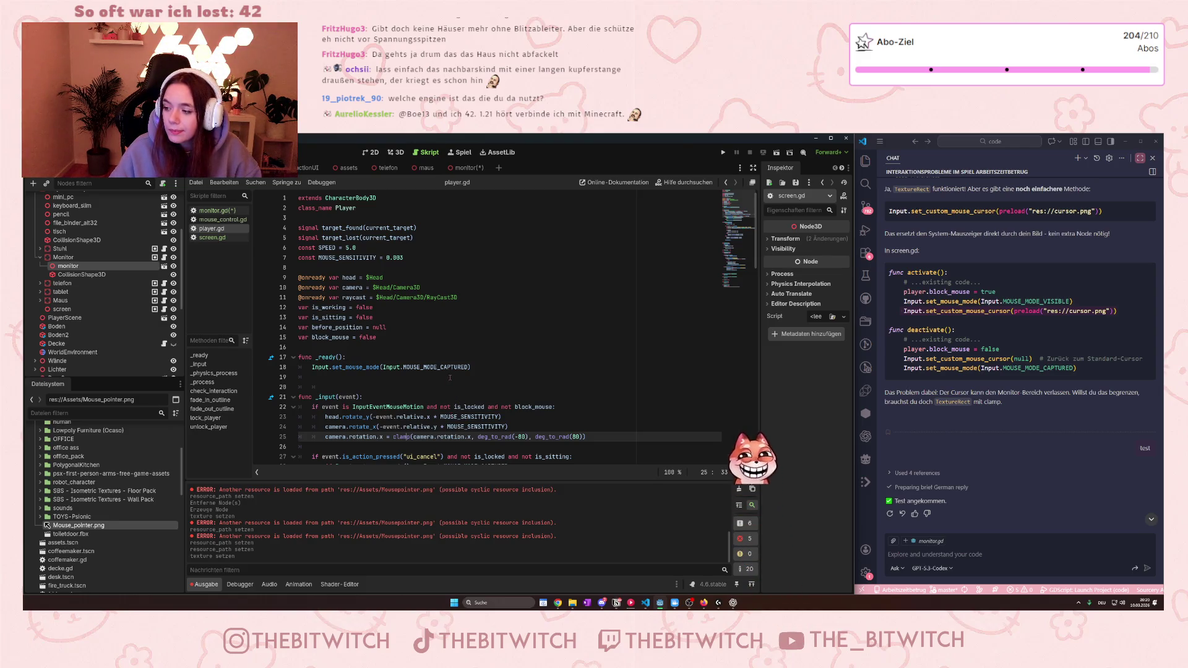
mouse_move(444, 370)
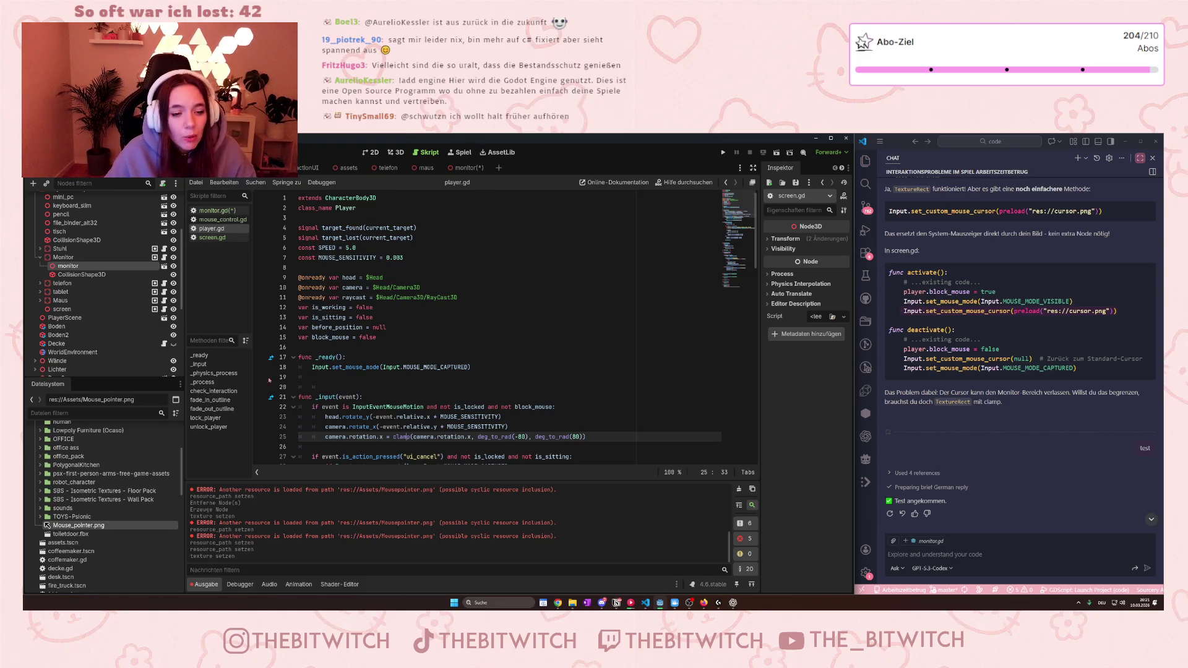
Step: Pick Claude Sonnet 4.6 in the chat's model list, replacing GPT-5.3-Codex
scroll(270, 380, "down", 3)
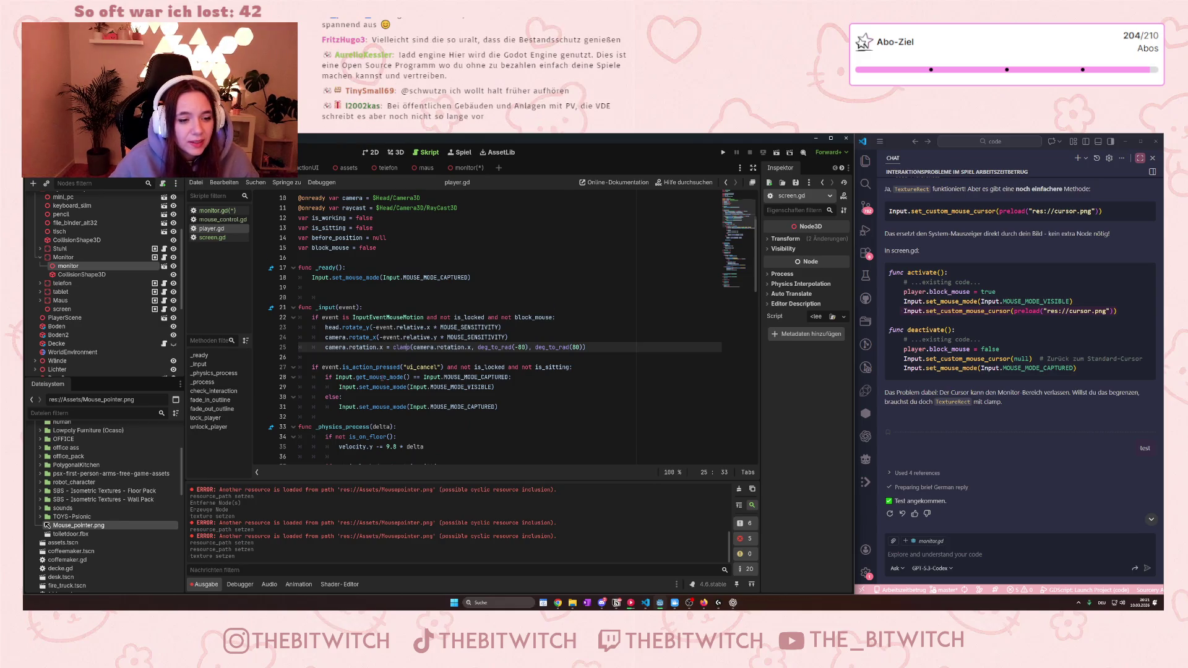
scroll(384, 377, "down", 1)
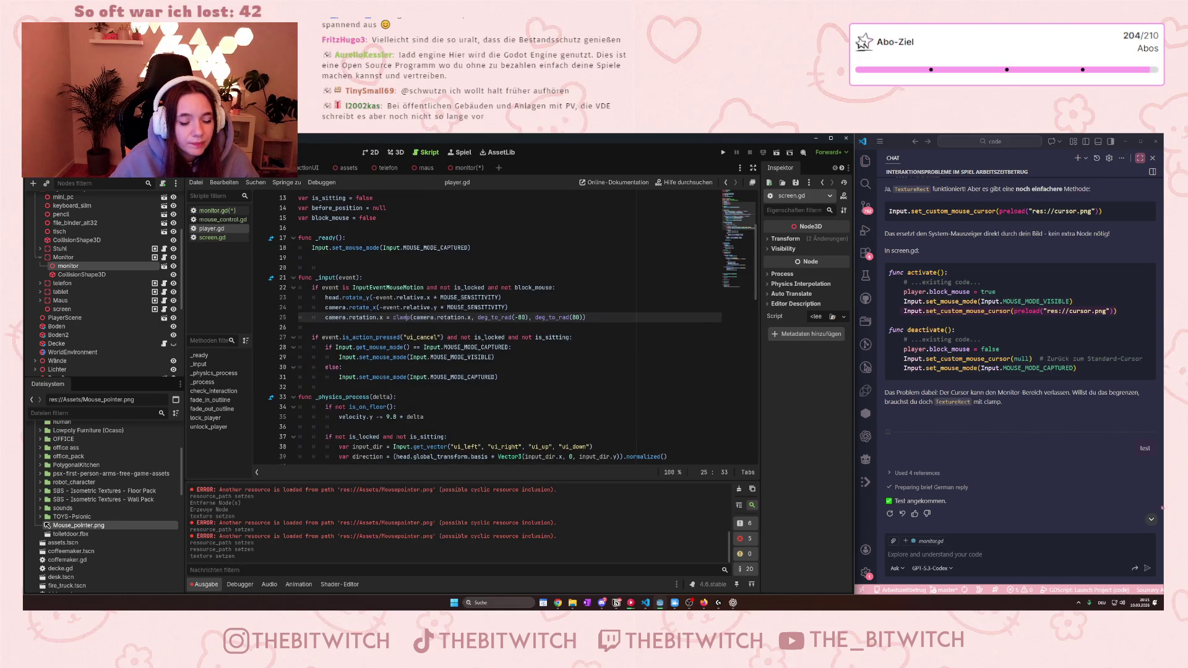
left_click(991, 555)
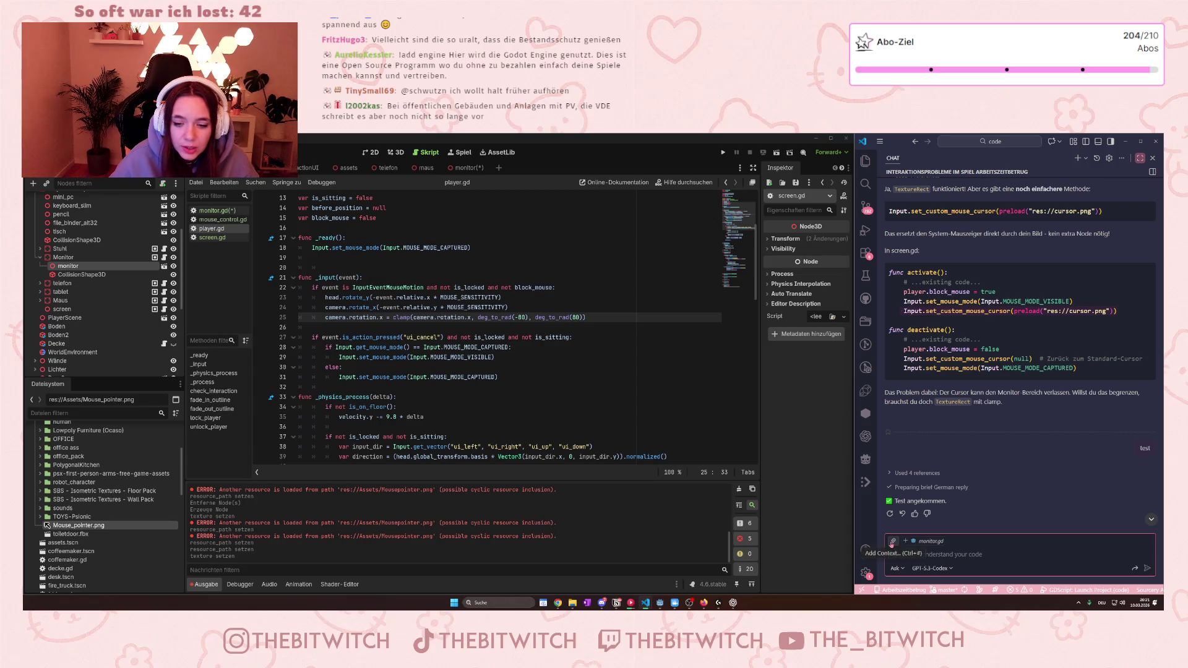
left_click(932, 568)
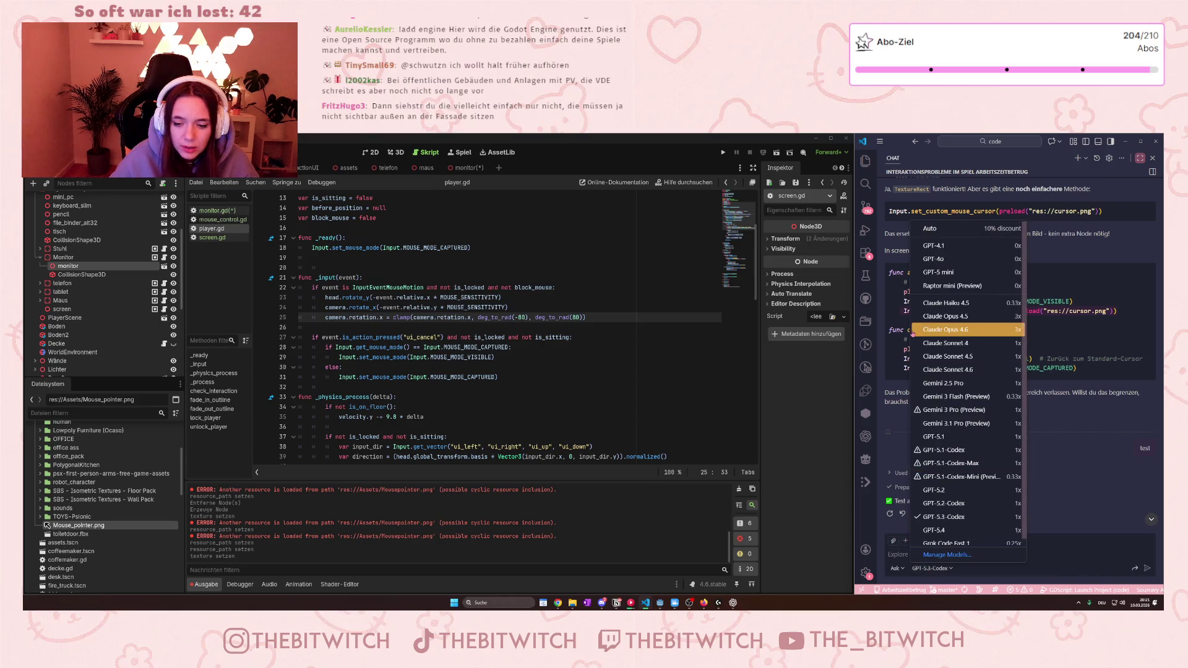
left_click(1054, 557)
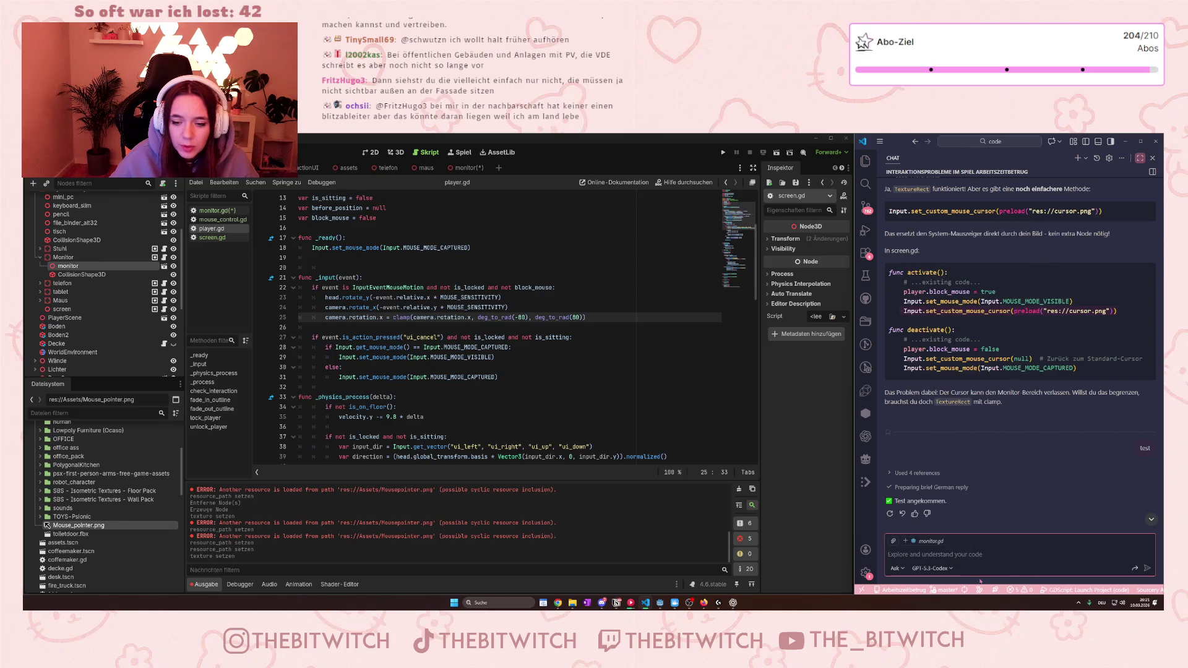
left_click(933, 568)
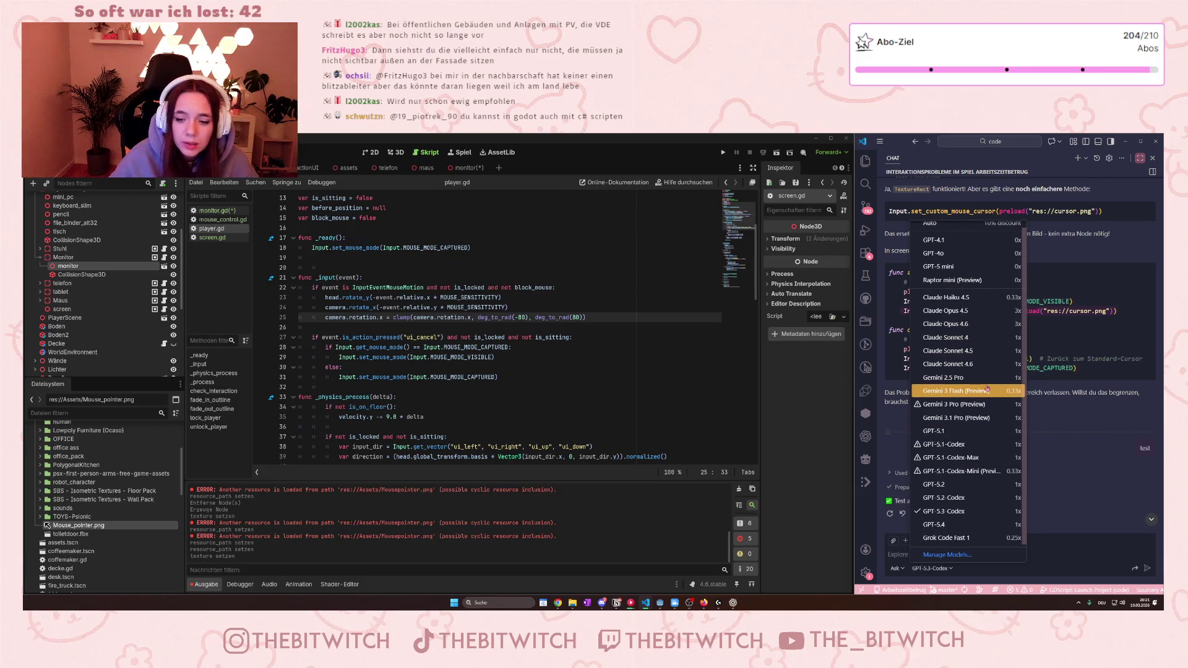
left_click(976, 372)
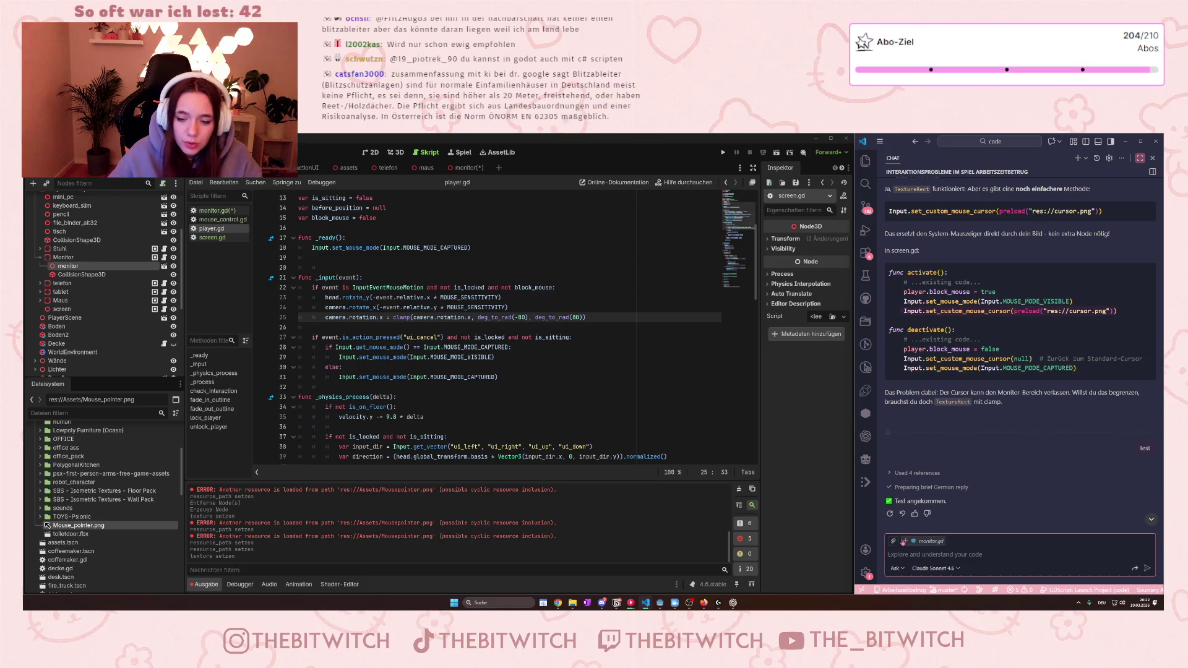
Step: Search 'scree' in the Add Context picker and attach screen.gd to the chat request
left_click(892, 541)
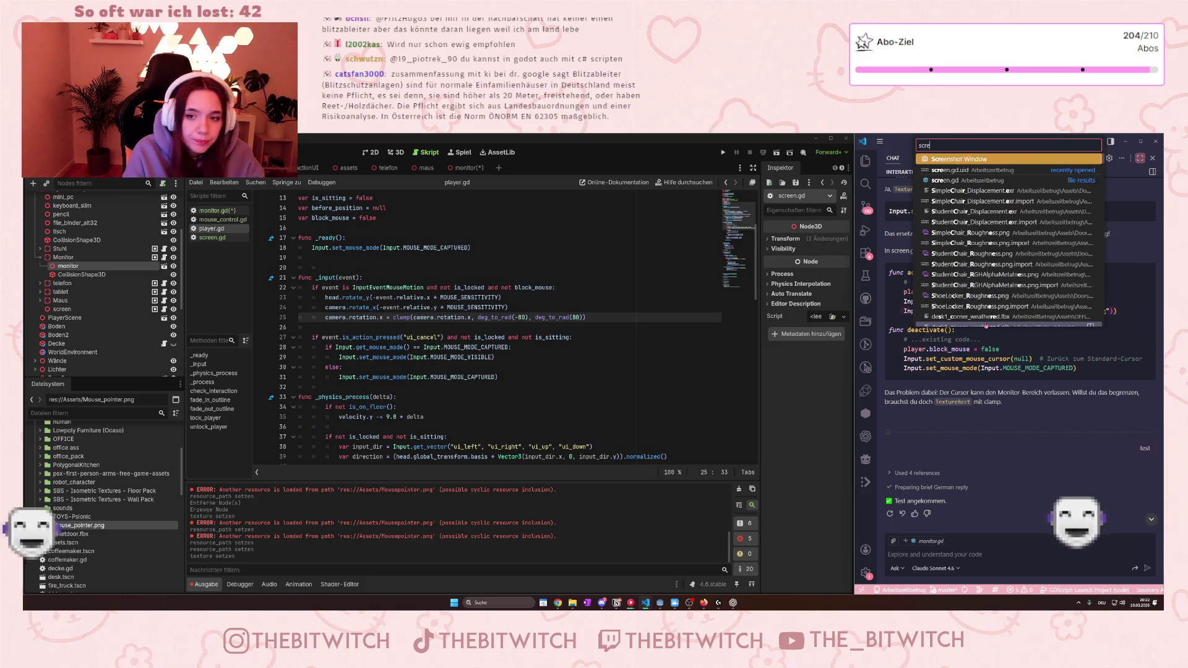
type("scree")
left_click(945, 180)
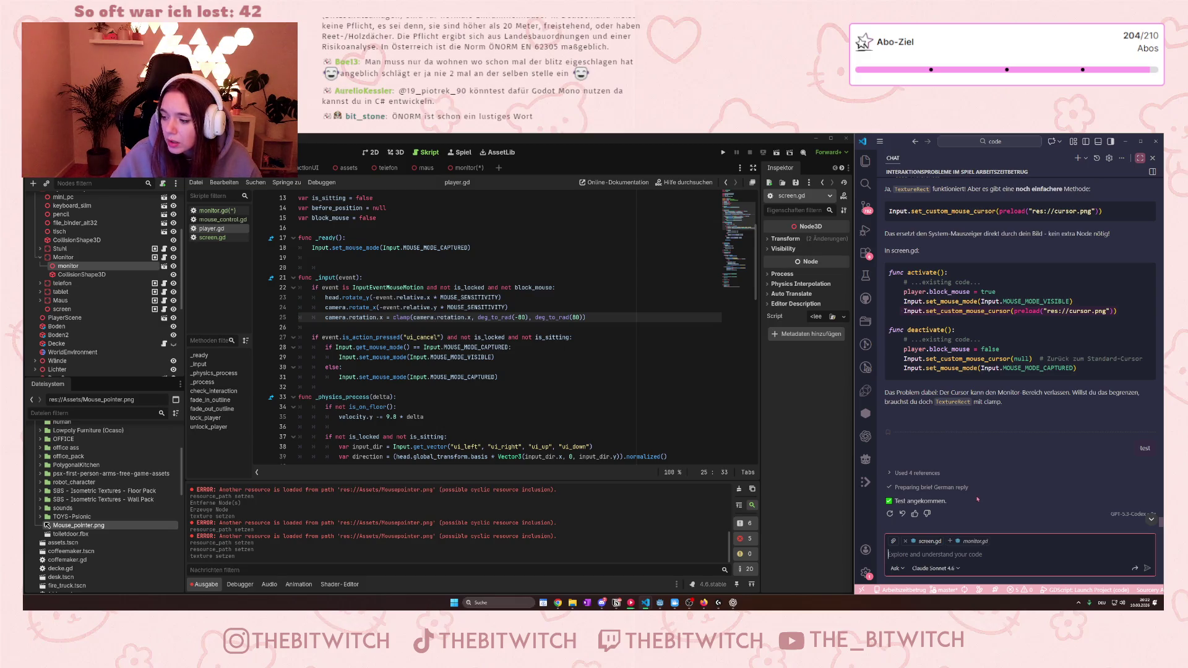
left_click(893, 541)
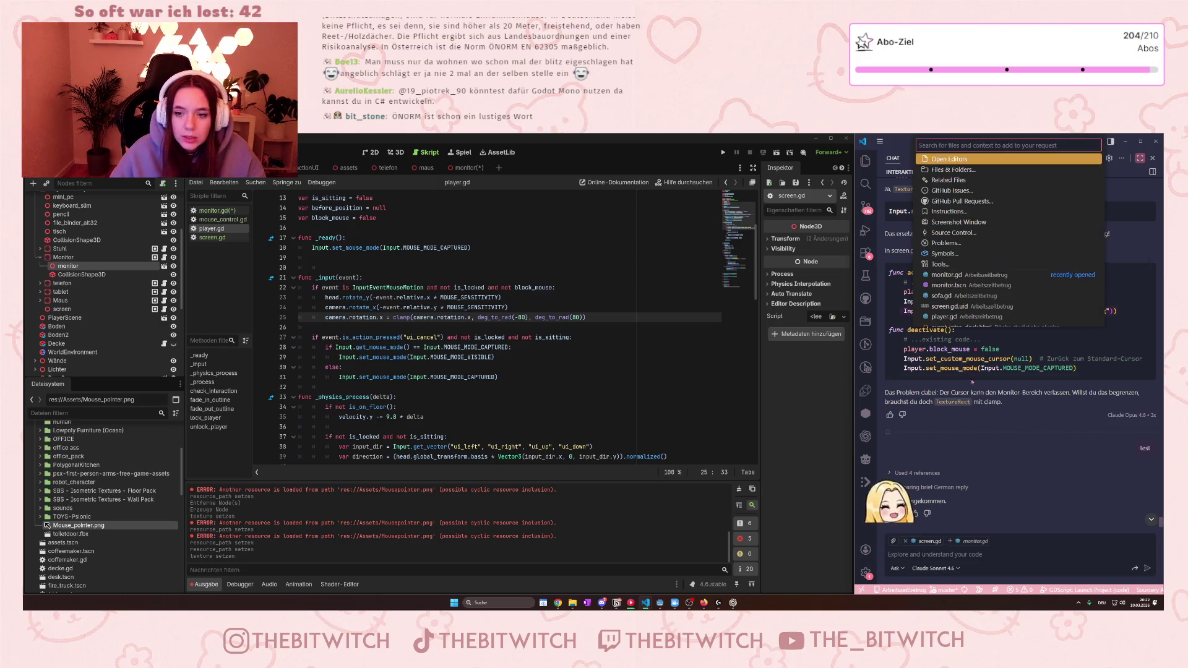
Step: Attach player.gd from the recently opened files as chat context
left_click(944, 317)
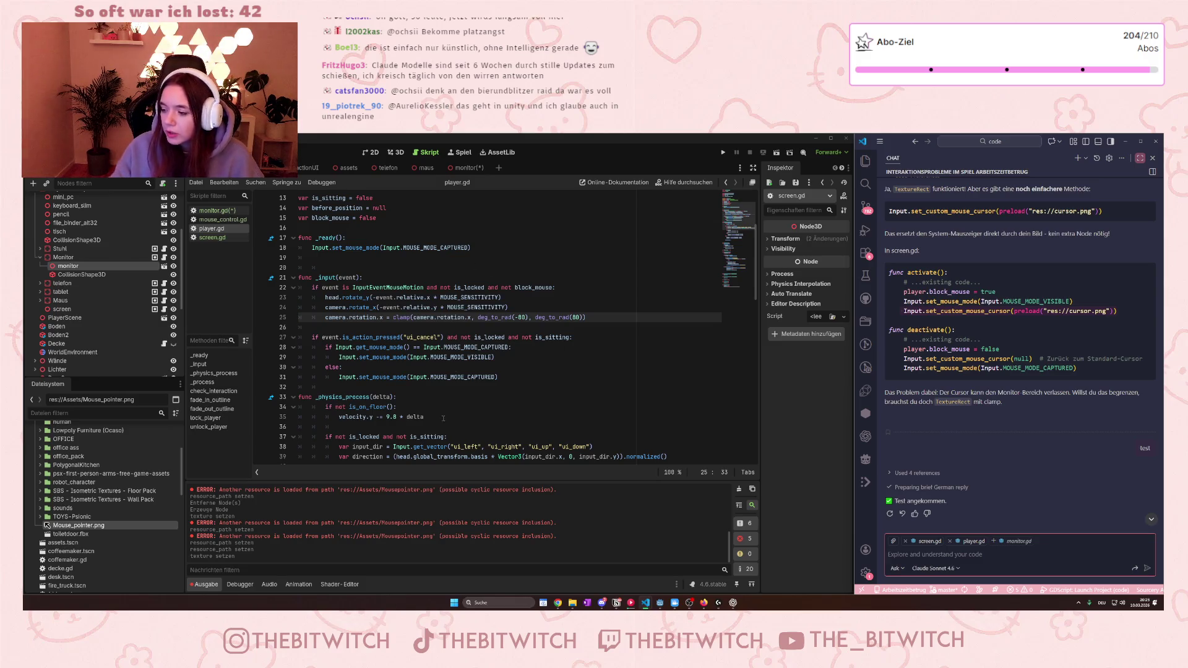
Step: Pick Gemini 3.1 Pro (Preview) from the chat model list, replacing Claude Sonnet 4.6
left_click(936, 568)
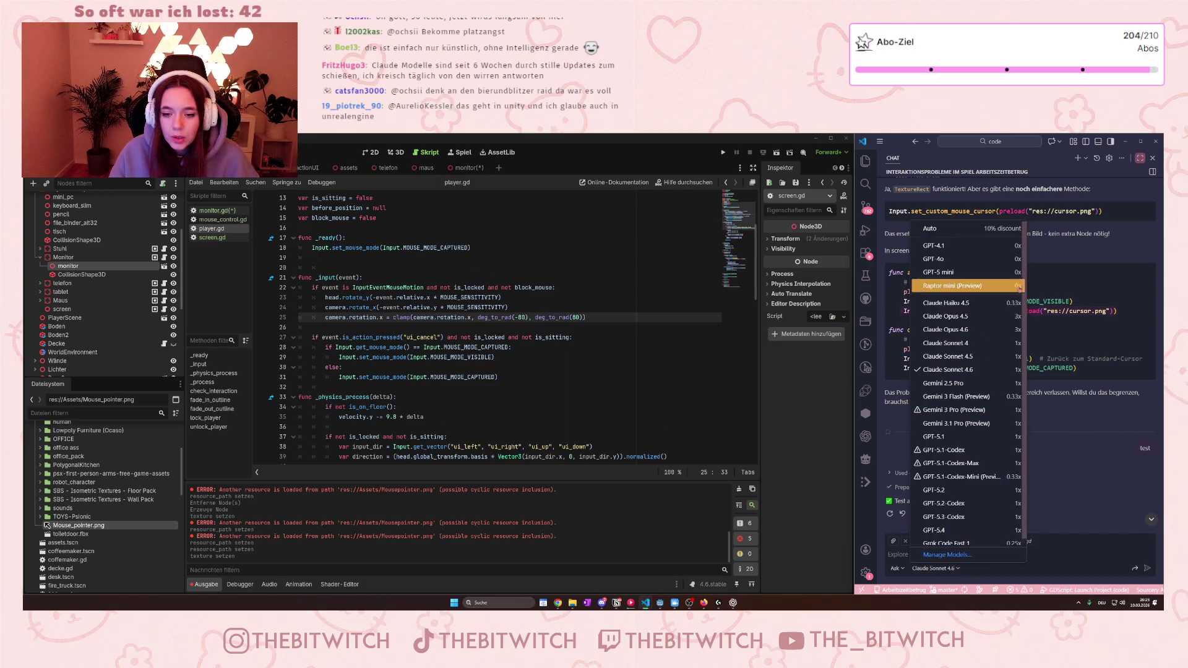
scroll(974, 369, "down", 1)
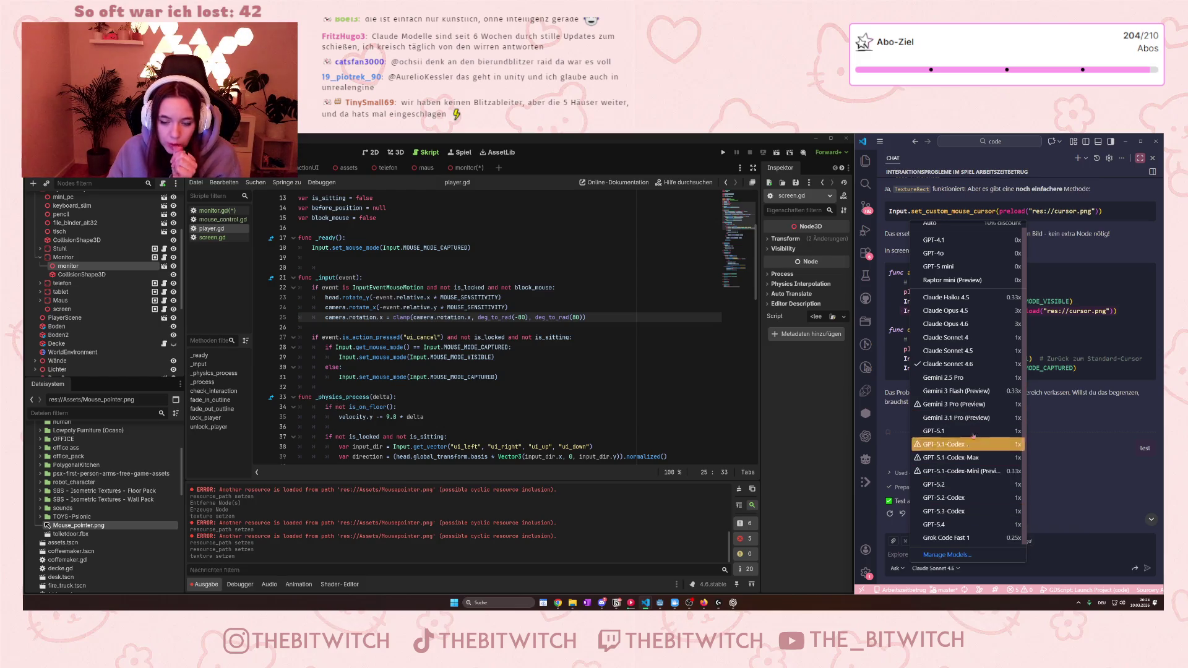
left_click(971, 418)
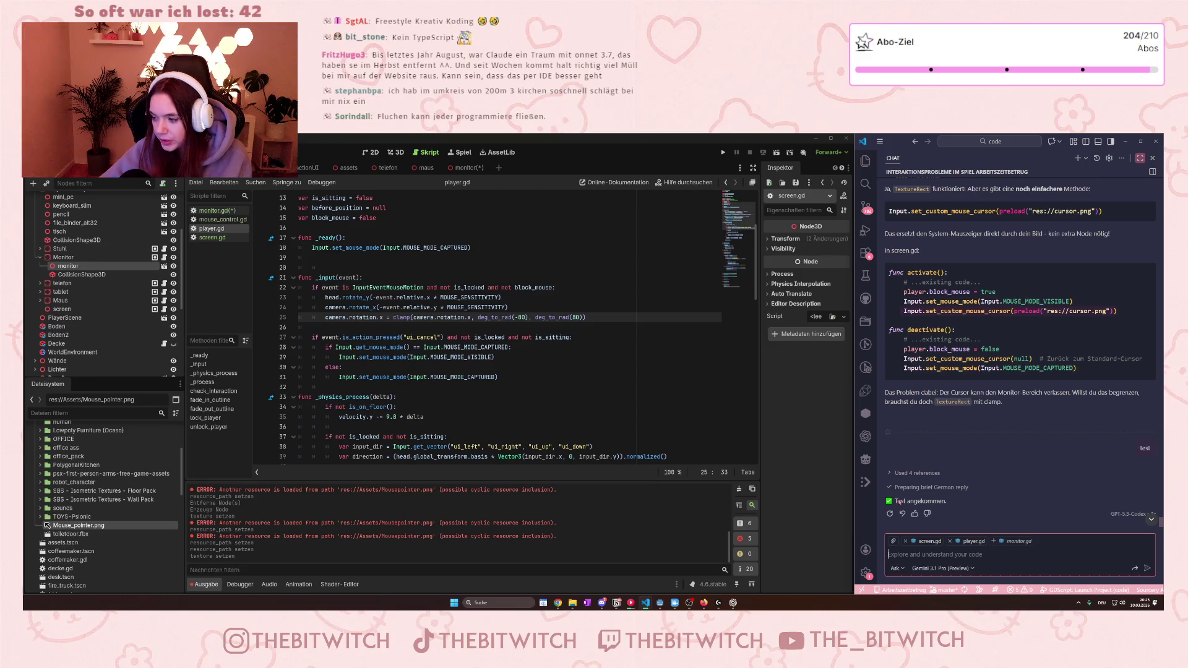
left_click(941, 568)
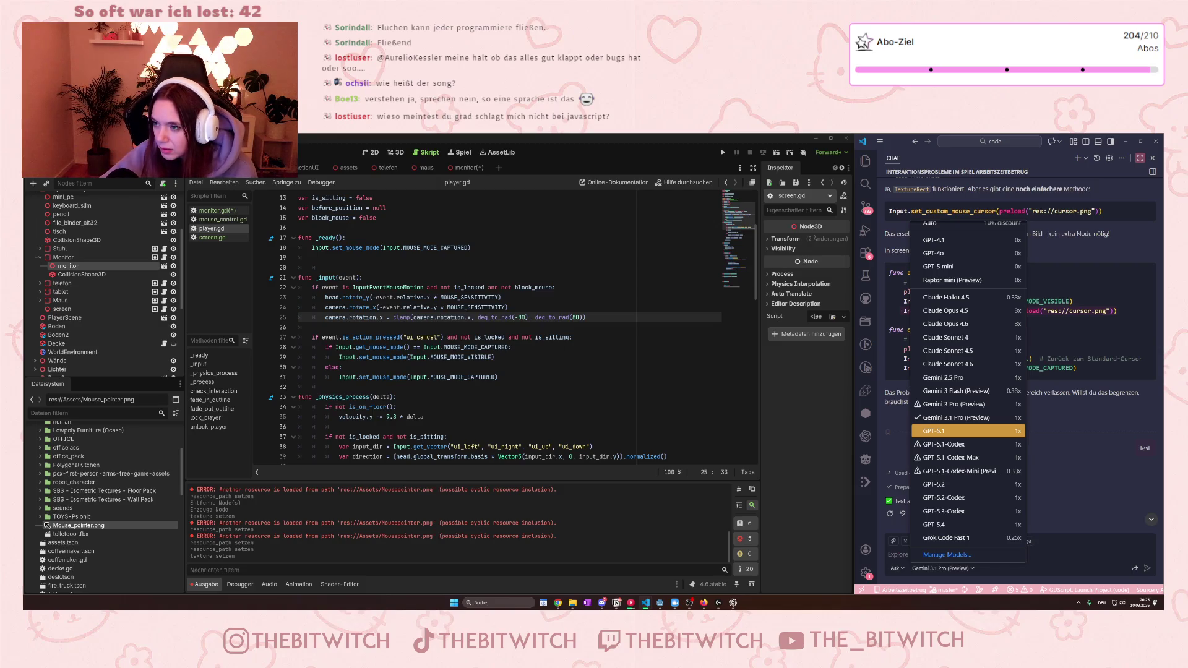
key("Escape")
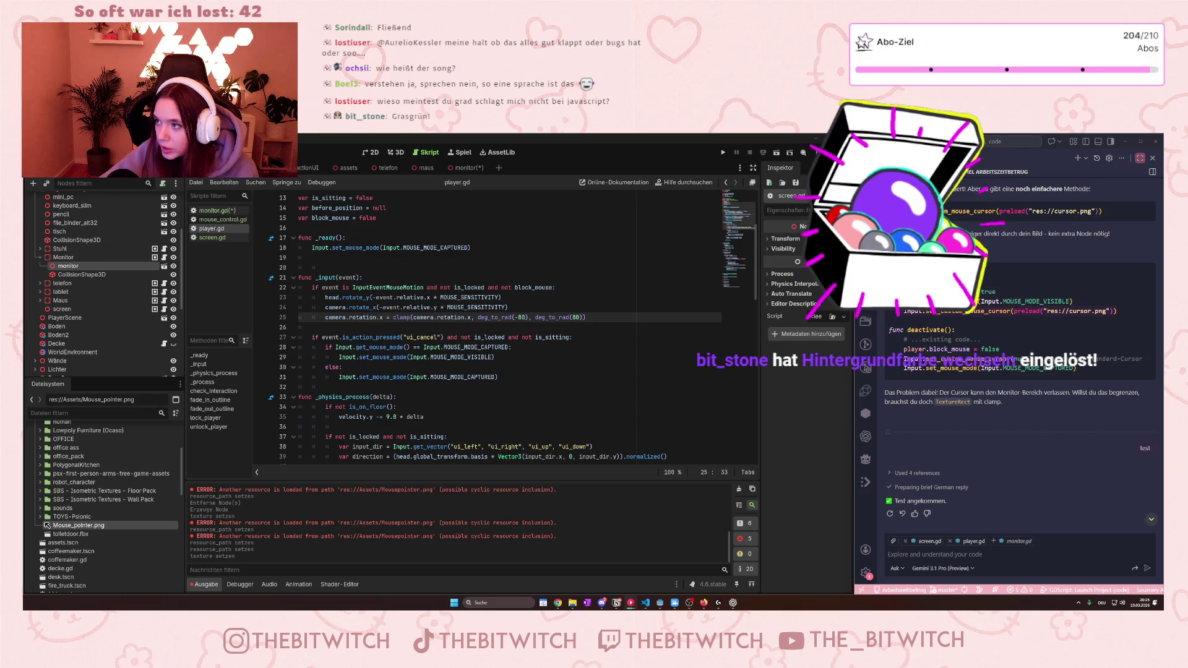
left_click(1015, 554)
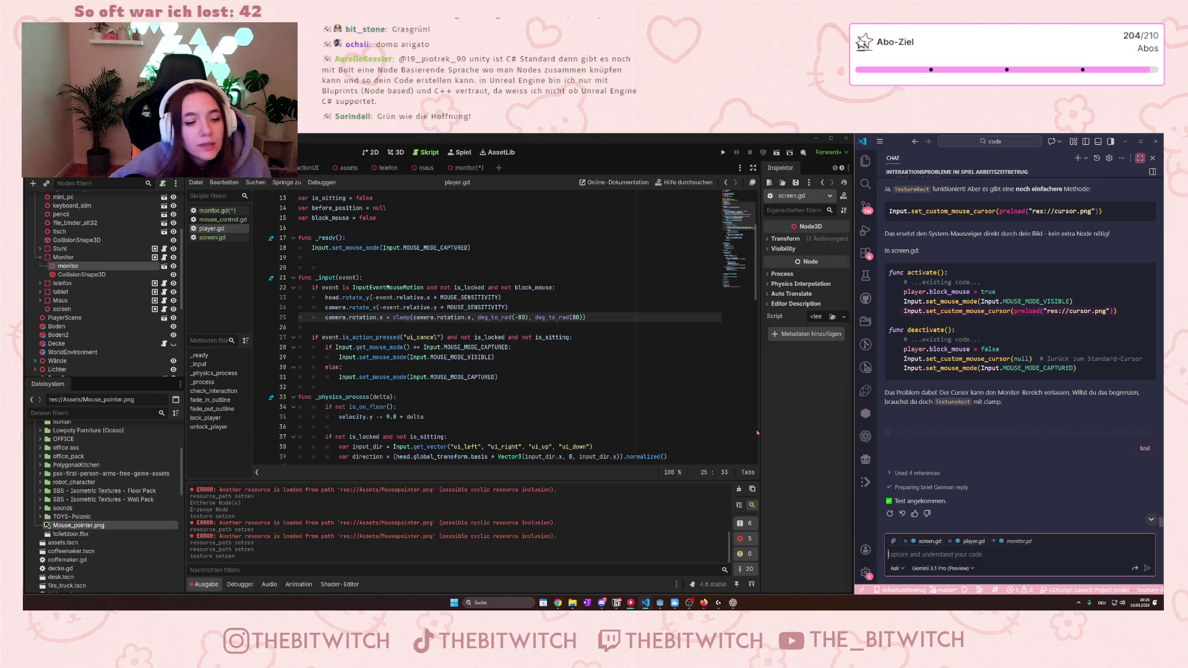
left_click(1112, 303)
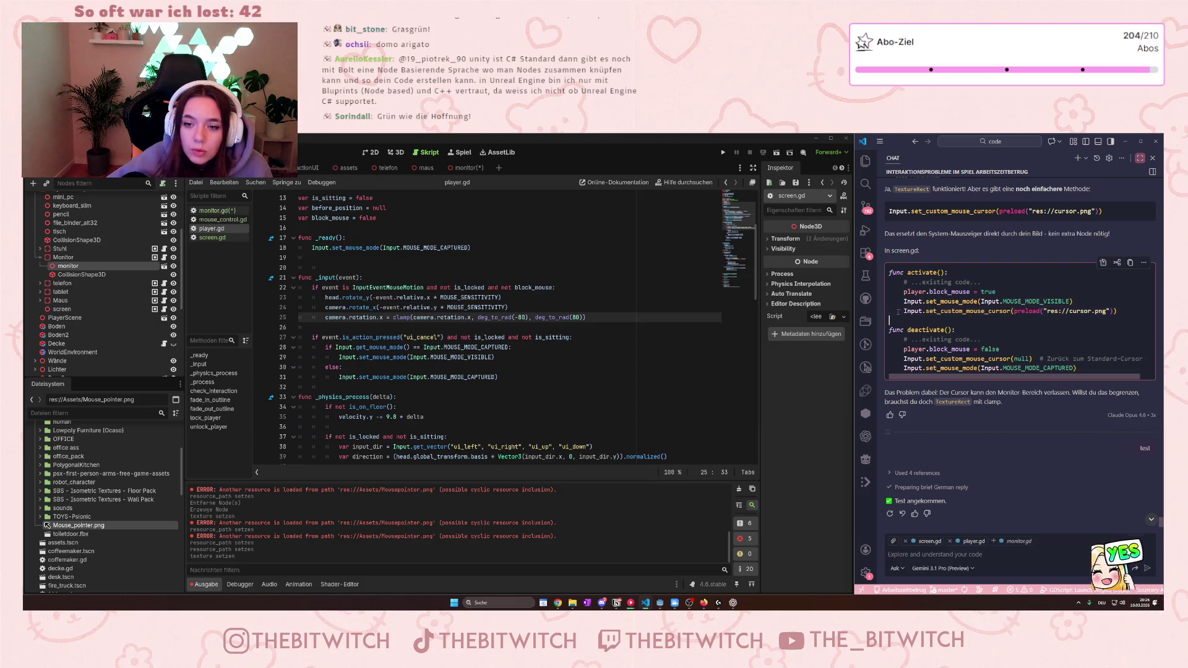
left_click(1118, 311)
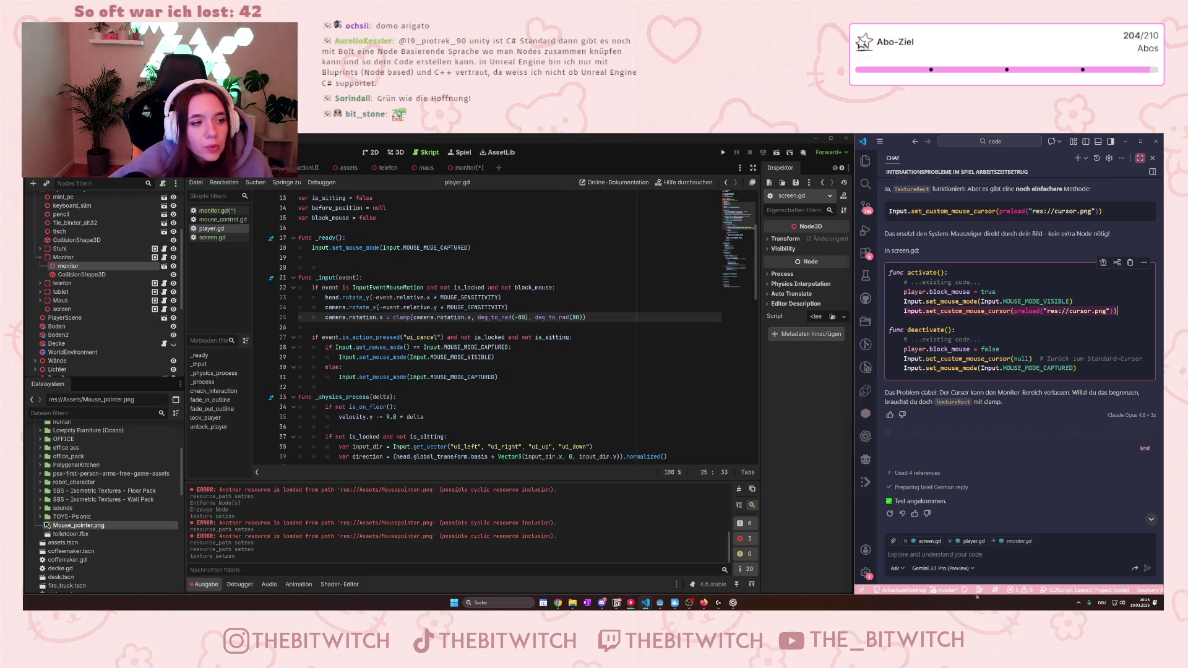
left_click(212, 237)
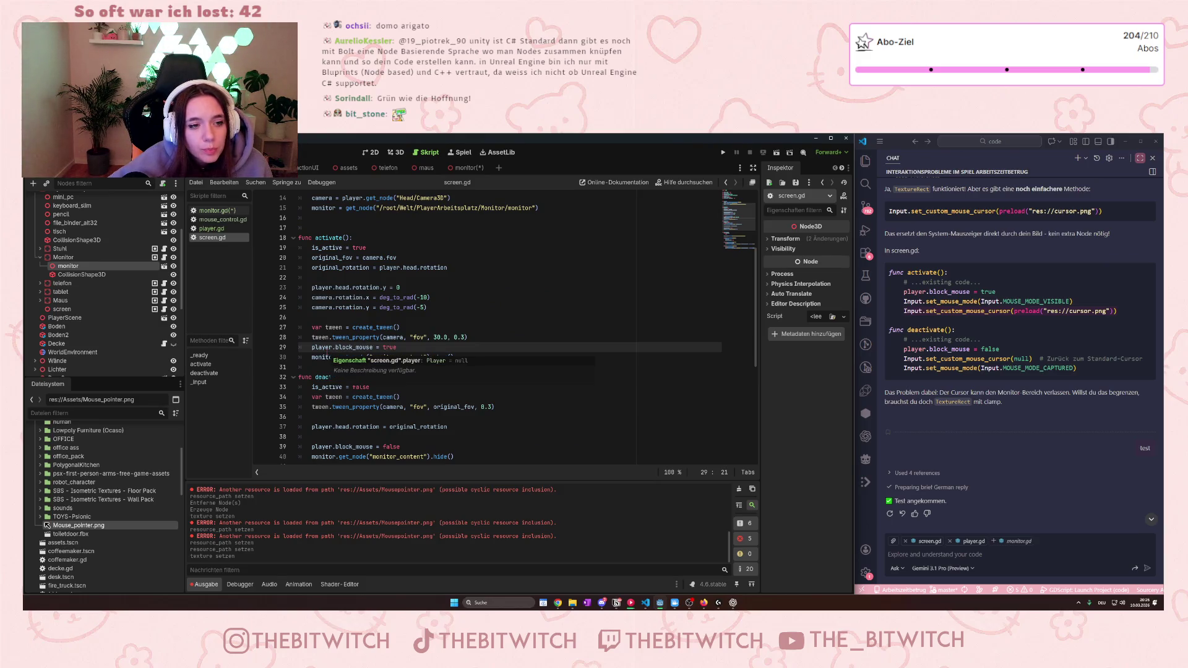
left_click(211, 229)
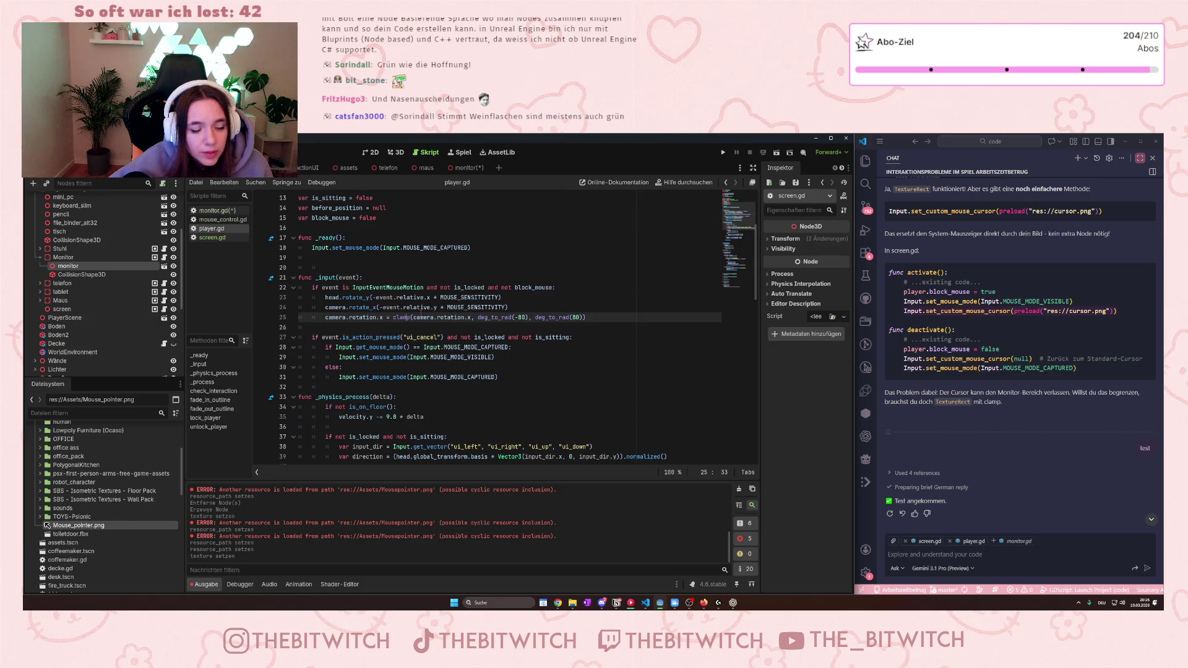
scroll(410, 325, "down", 2)
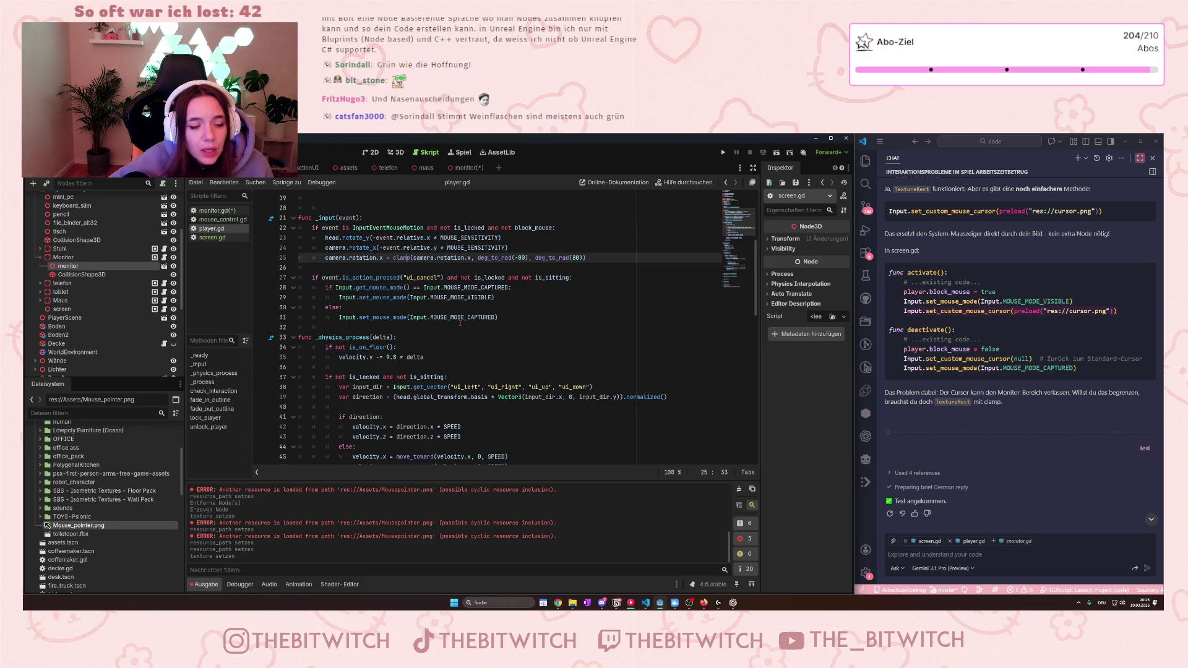
scroll(459, 322, "down", 2)
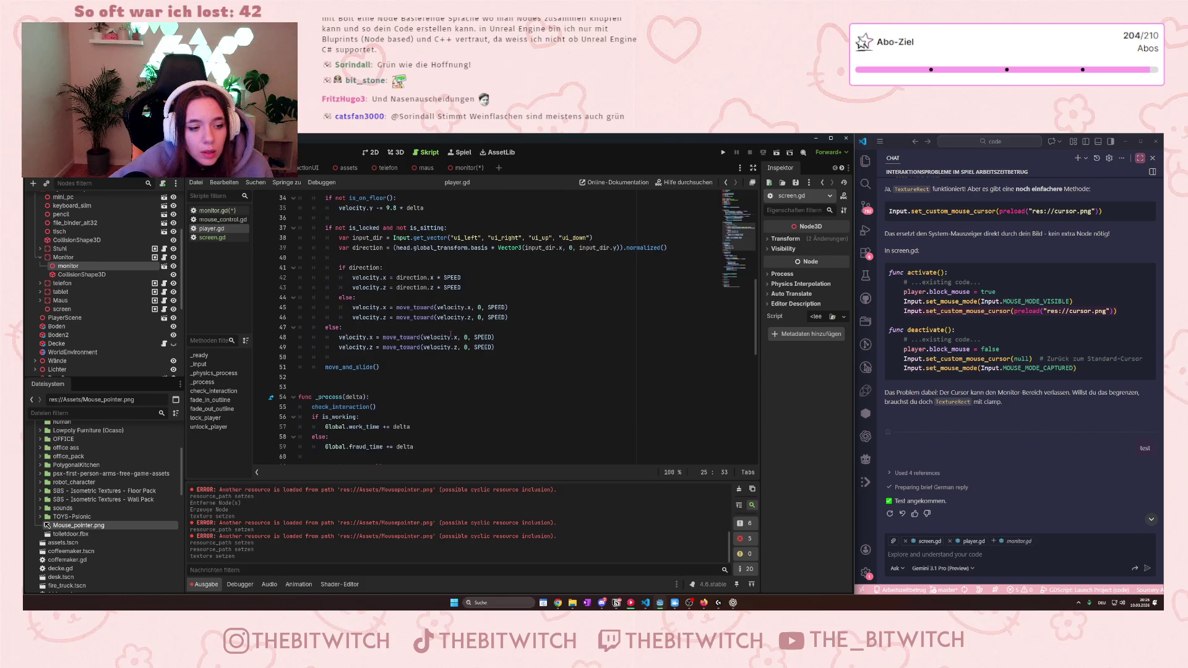
scroll(452, 333, "up", 4)
scroll(448, 335, "up", 2)
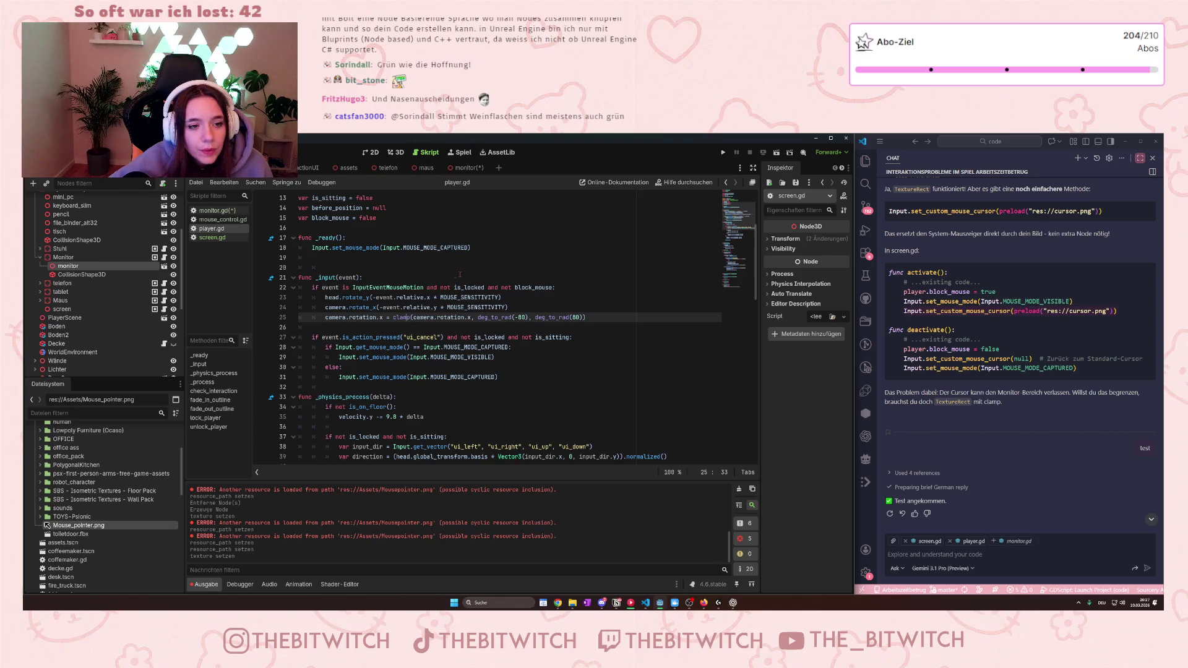
left_click(514, 376)
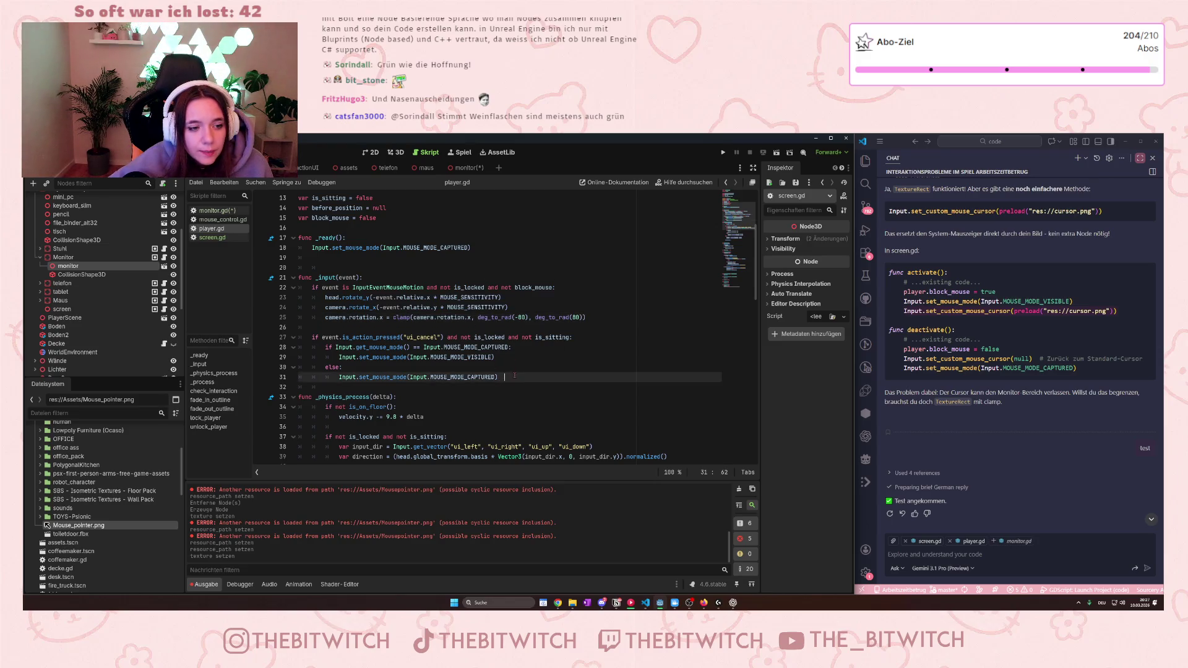
Step: On line 33, write the InputEventMouseMotion and block_mouse condition and start an indented body line
key("Return")
key("Return")
key("BackSpace")
key("BackSpace")
type("if eve")
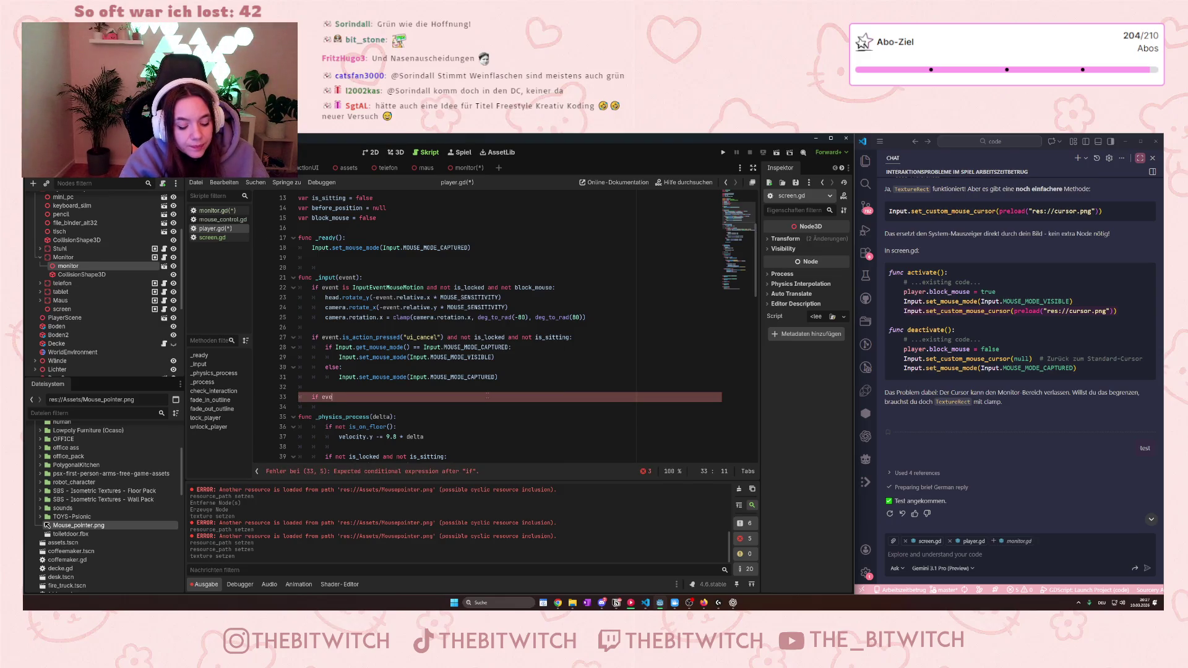
type("nt In")
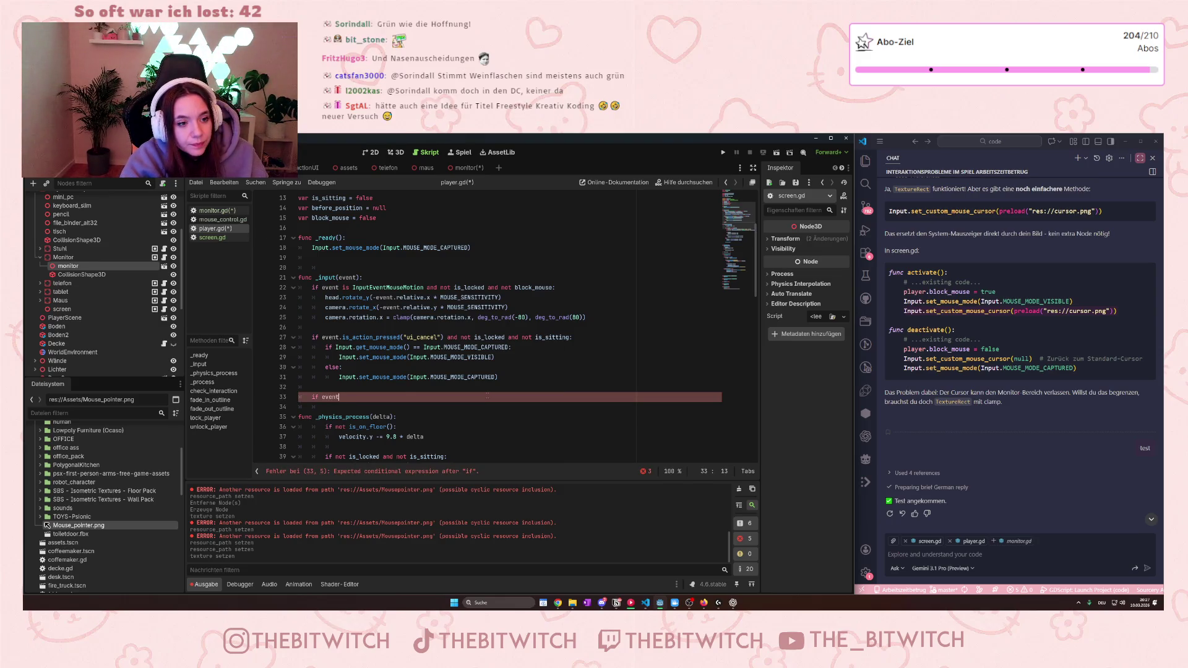
type("p")
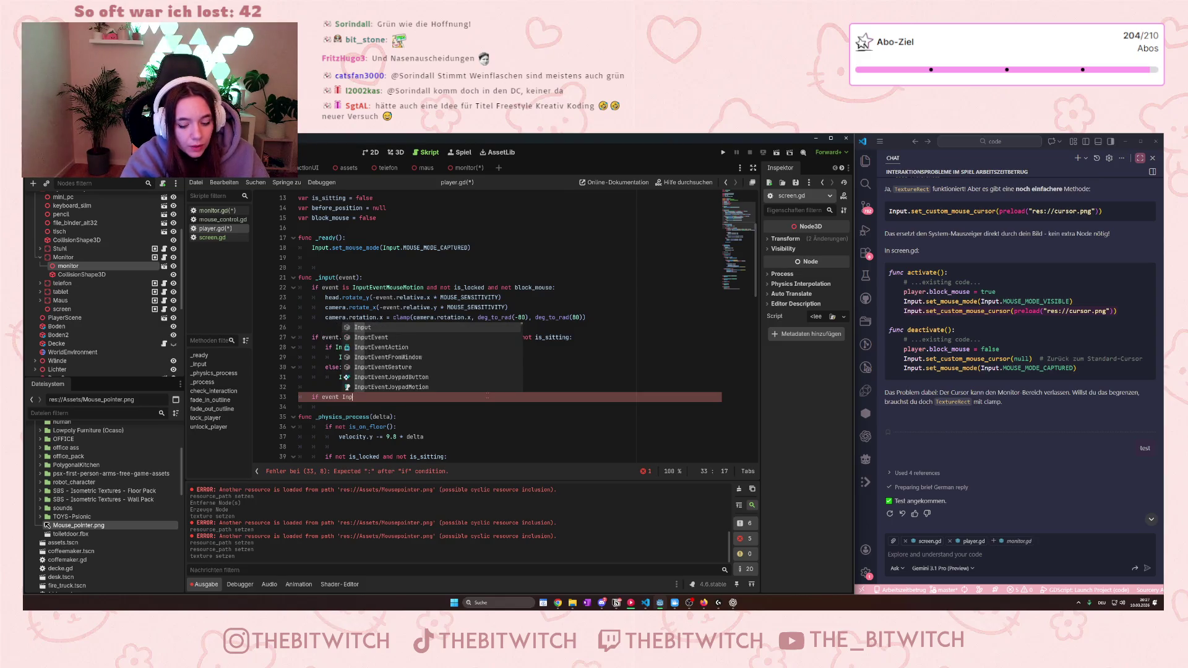
type("utEvent")
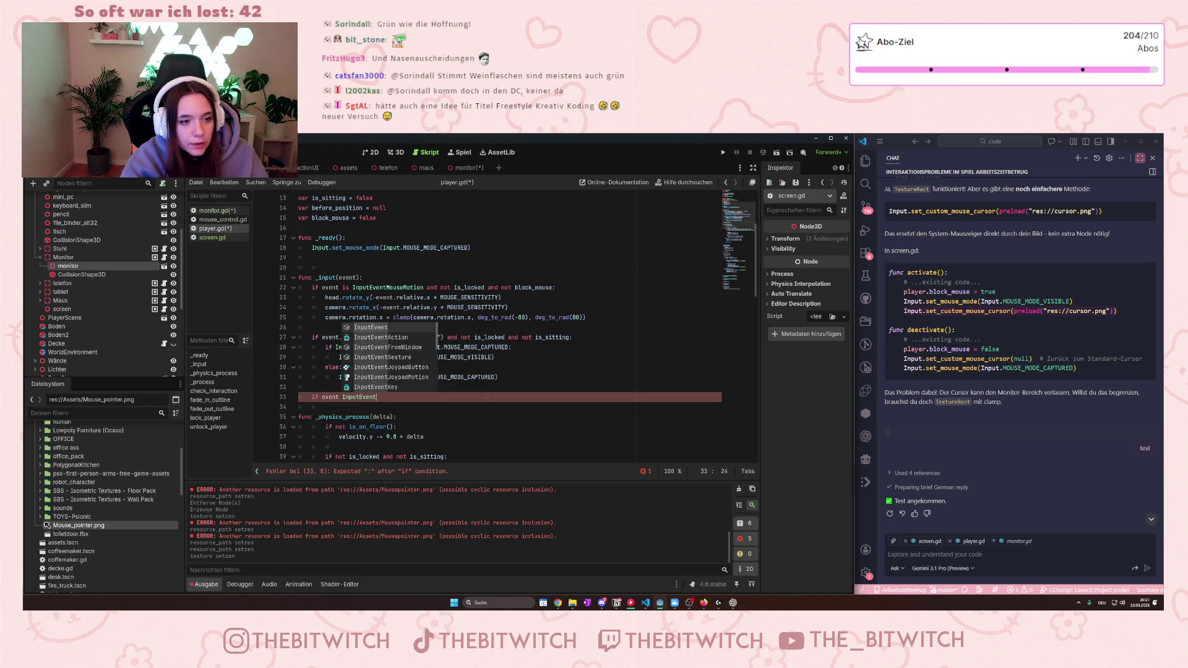
type("MouseMotion ")
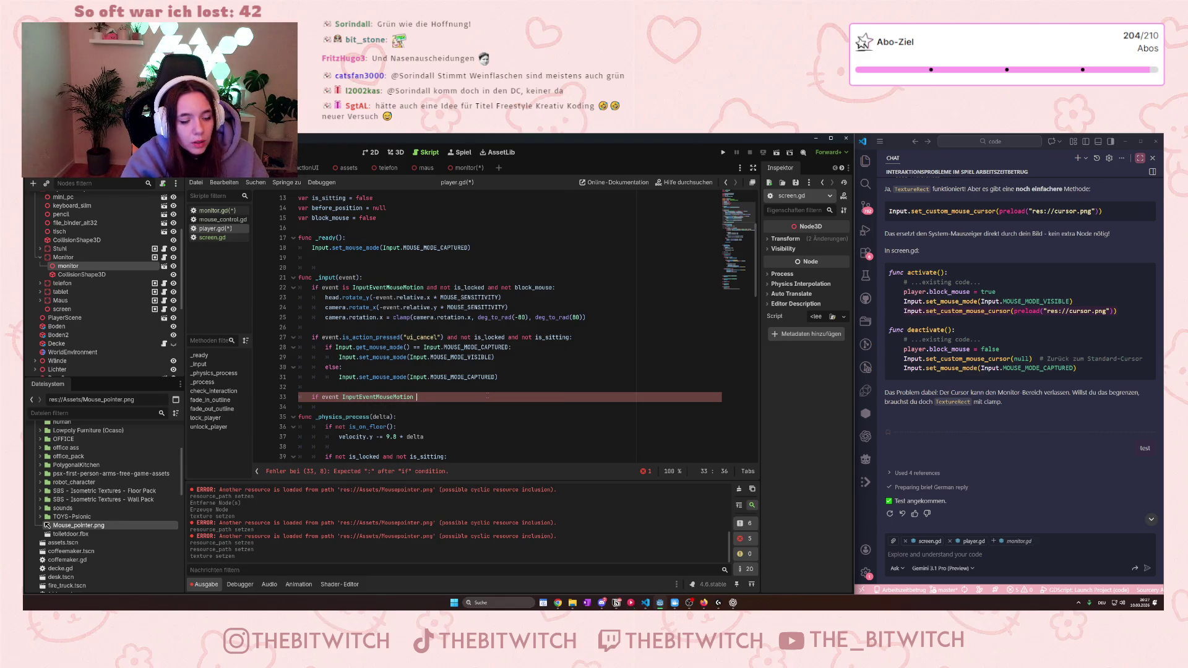
type("and is")
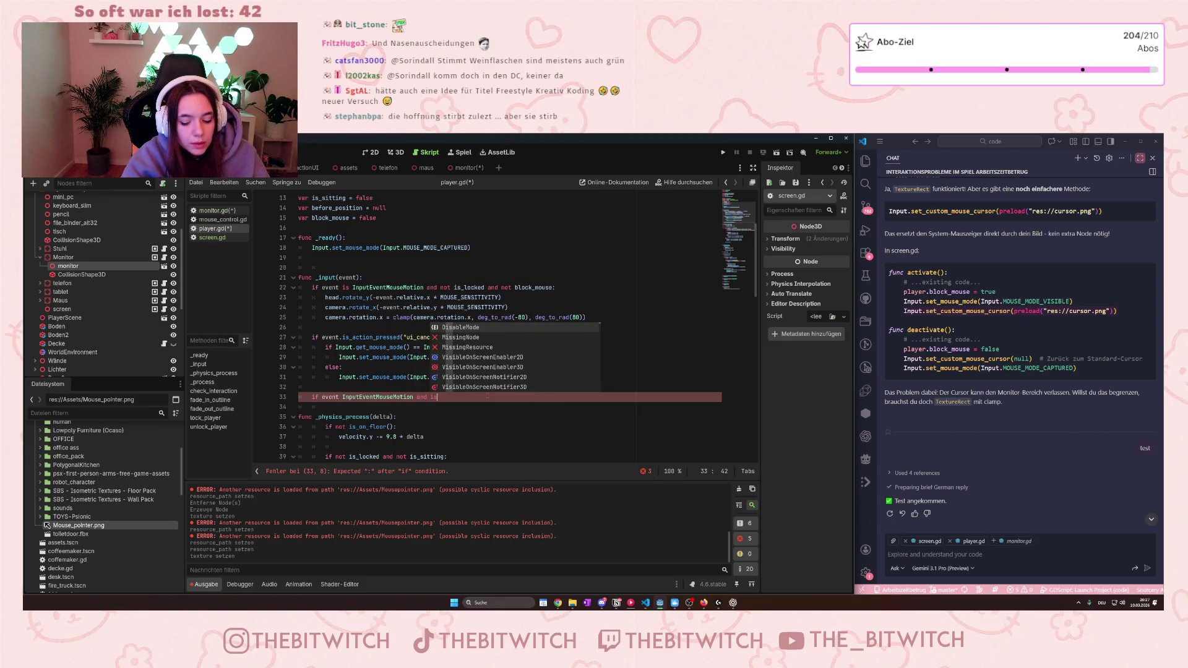
key("BackSpace")
key("BackSpace")
type("block")
key("Return")
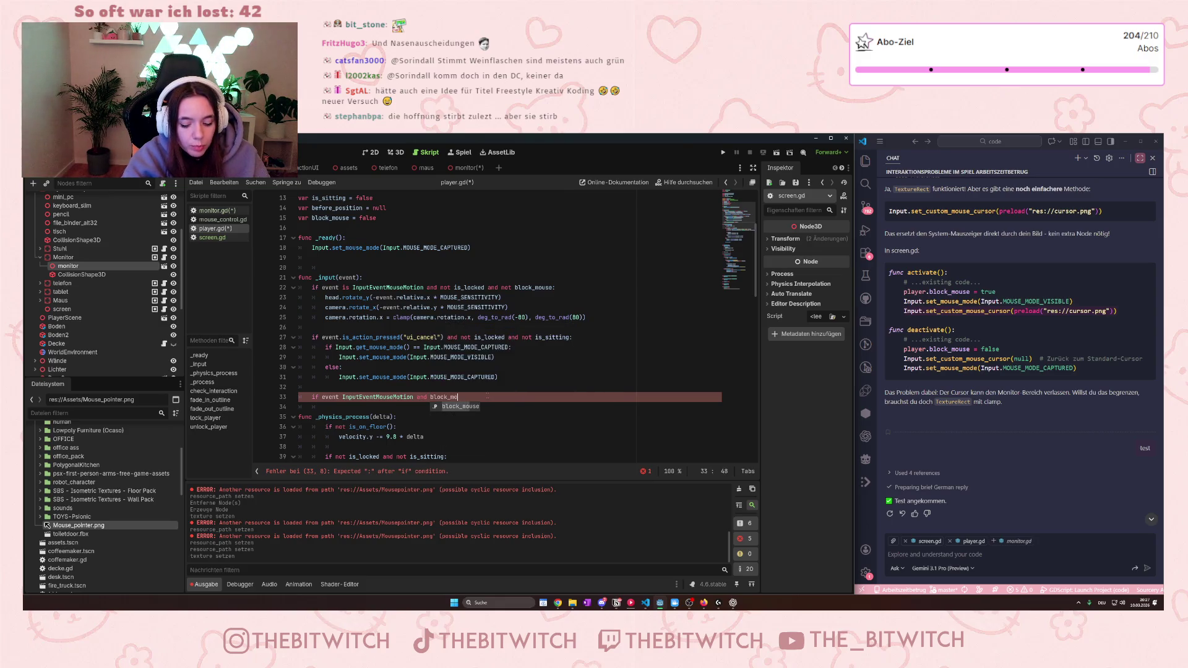
key("Return")
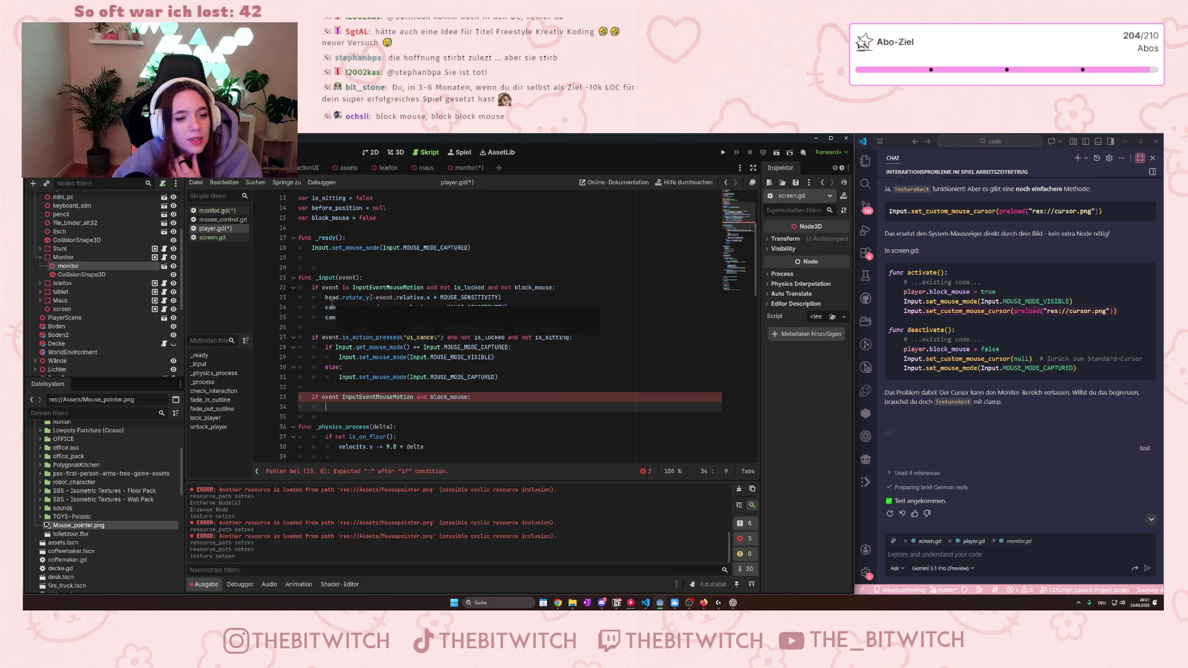
Step: Copy rotation lines 23–25 into the new branch at line 34, then focus the AI chat box
mouse_move(596, 322)
left_mouse_down()
mouse_move(470, 317)
mouse_move(371, 288)
mouse_move(326, 298)
left_mouse_up()
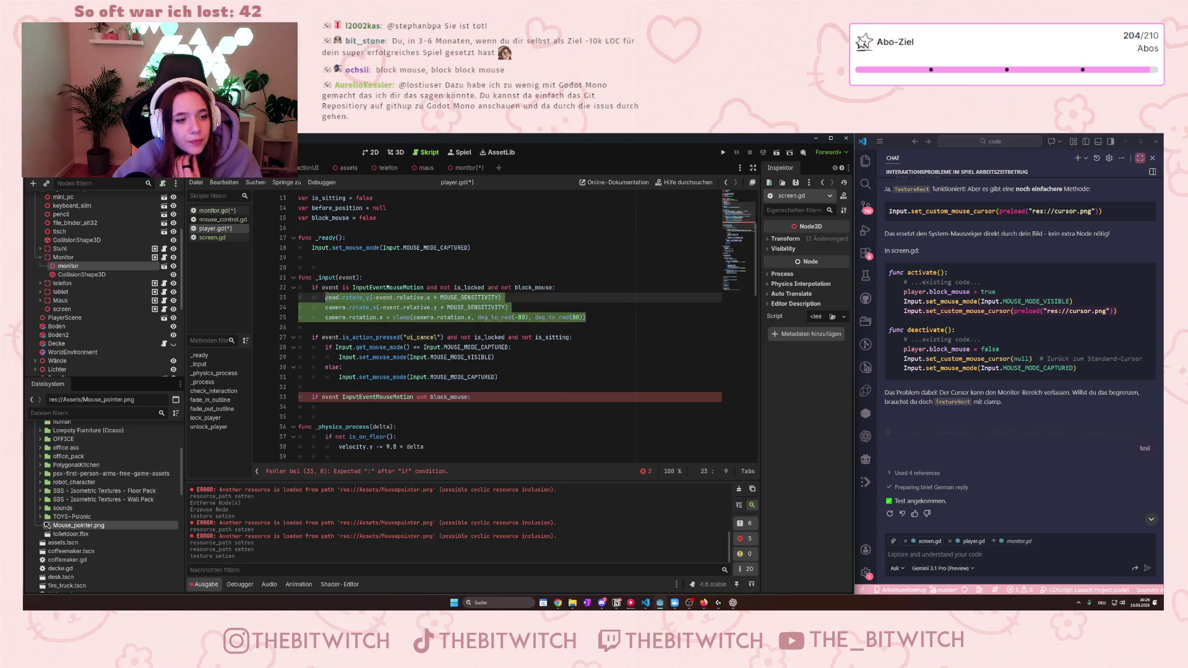
key("ctrl+c")
left_click(353, 407)
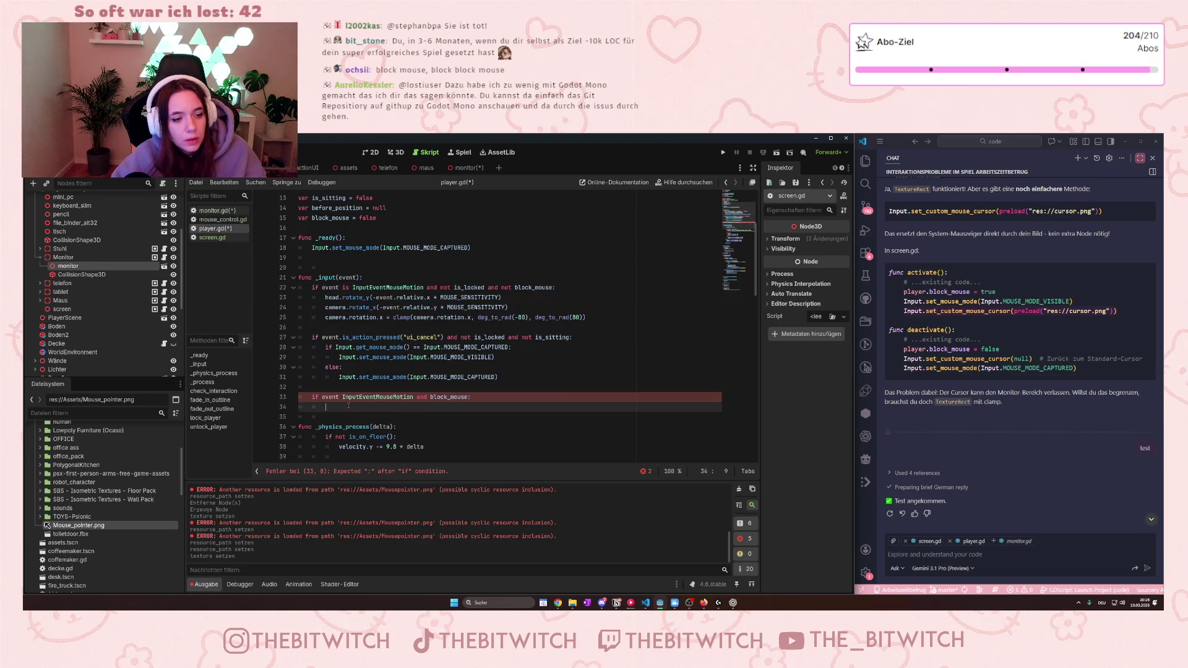
key("ctrl+v")
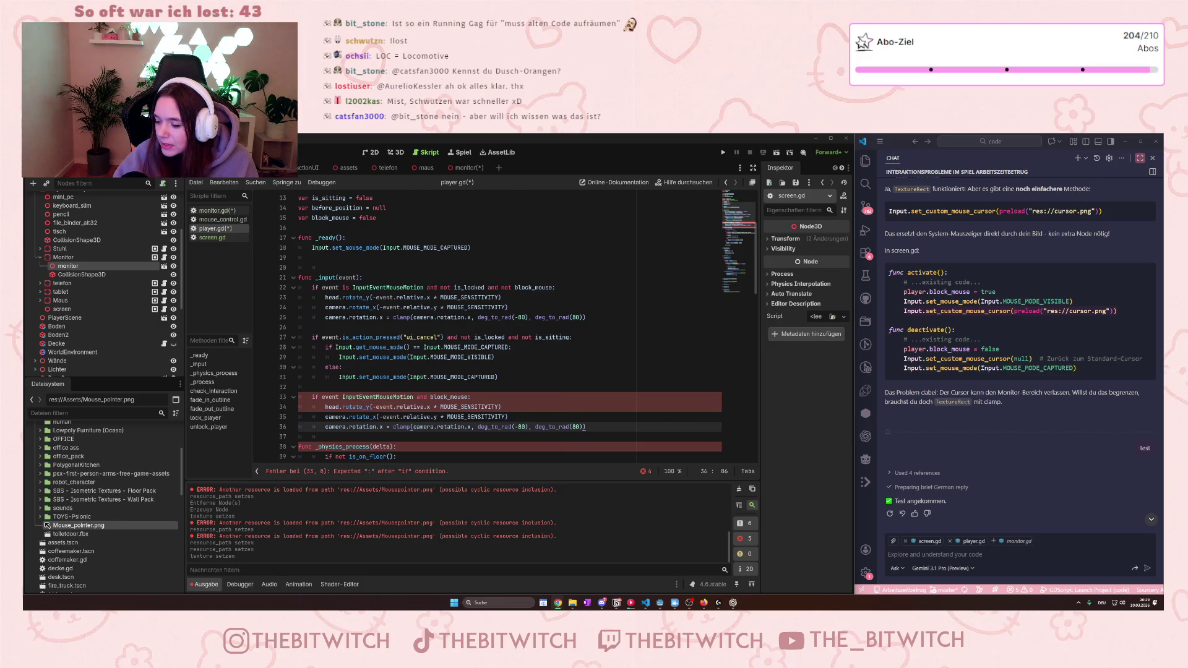
left_click(969, 555)
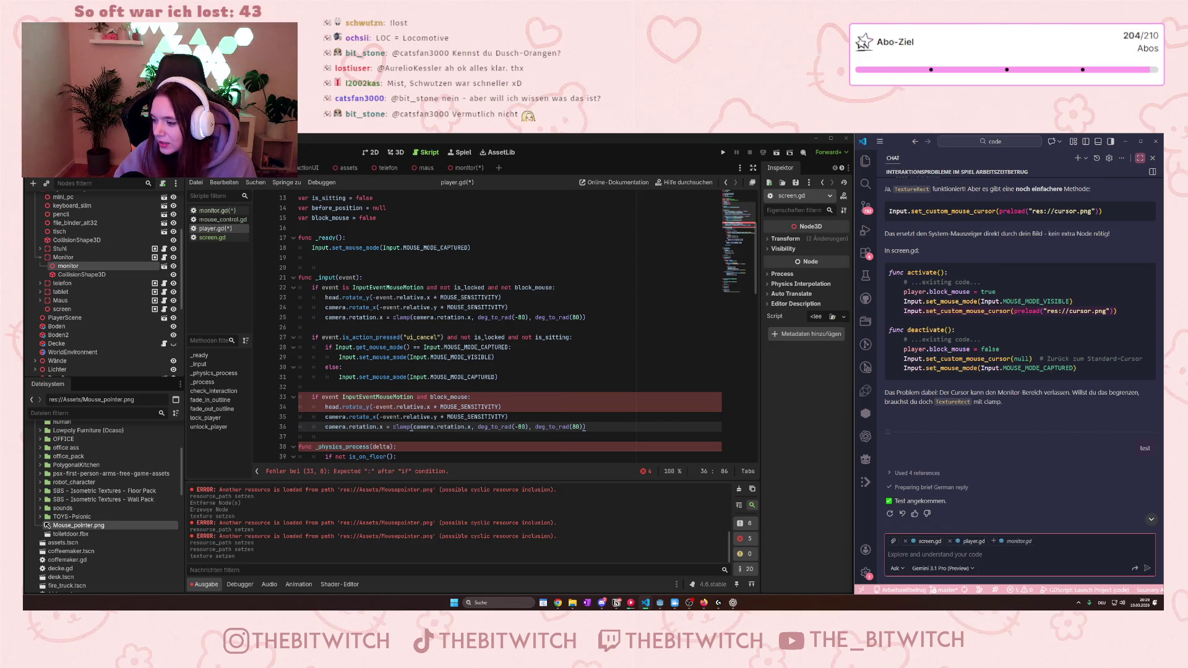
left_click(990, 555)
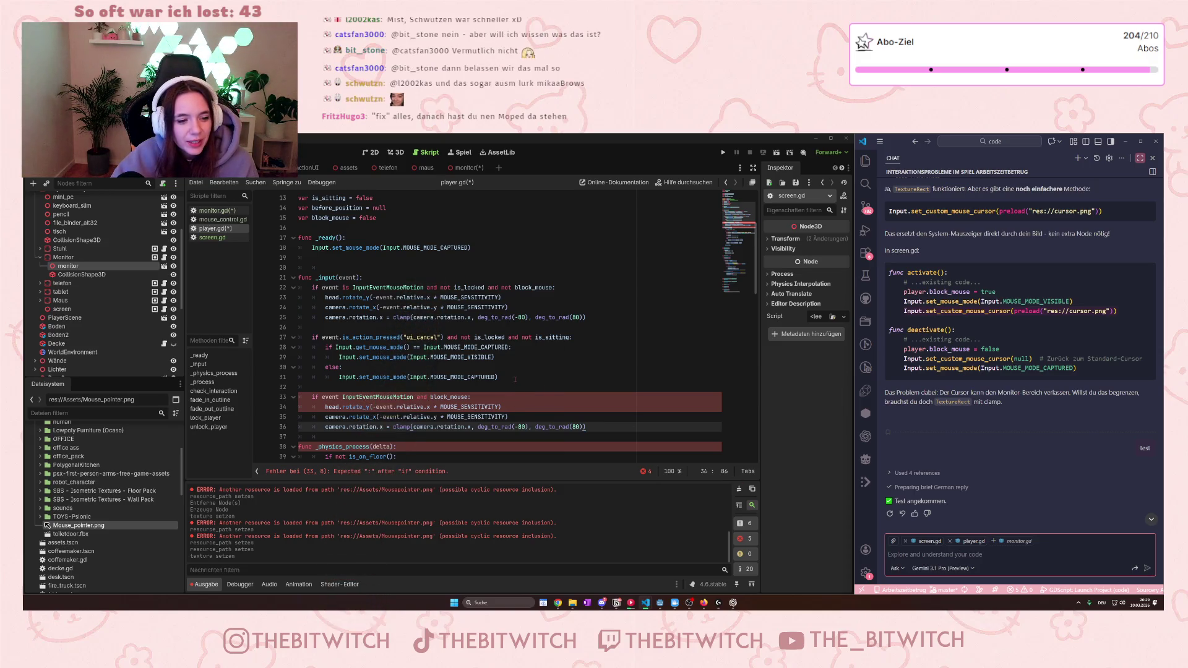
Step: Show the documentation tooltips for clamp and InputEventMouseMotion in player.gd
scroll(515, 379, "down", 2)
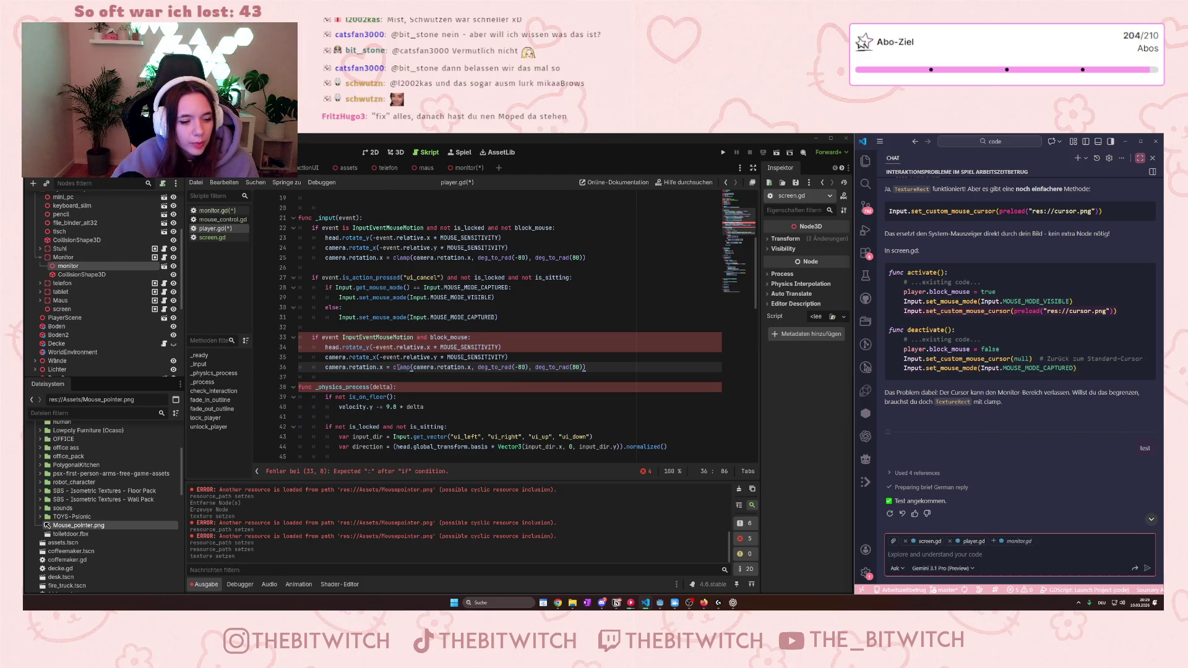
mouse_move(400, 367)
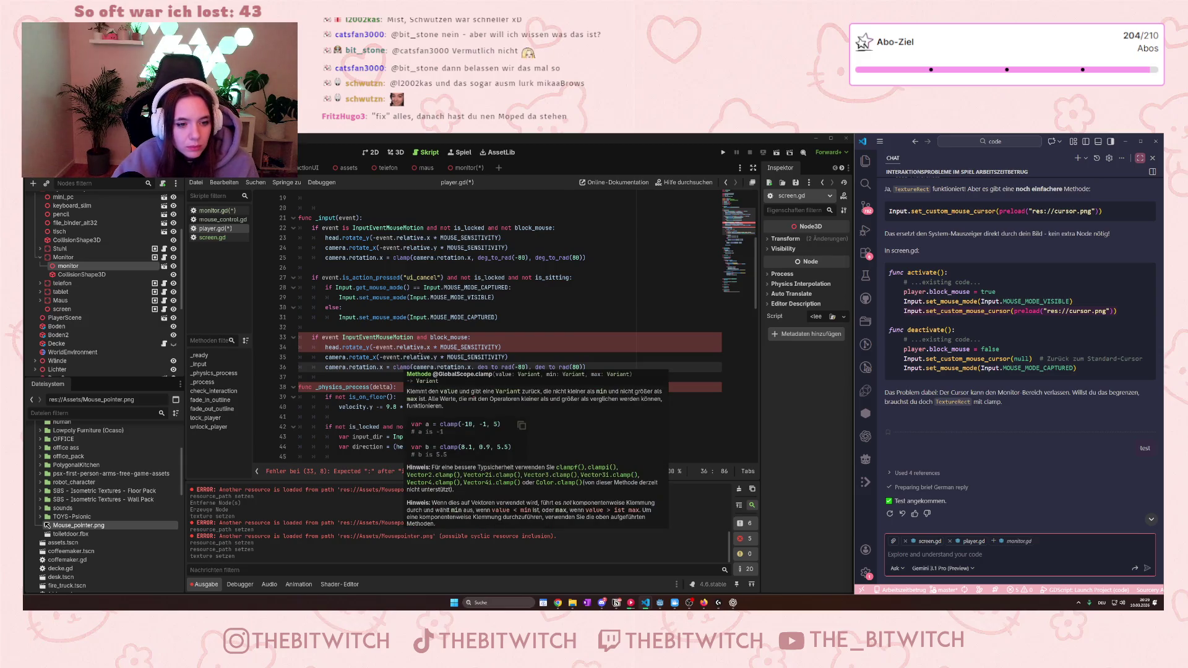
mouse_move(346, 339)
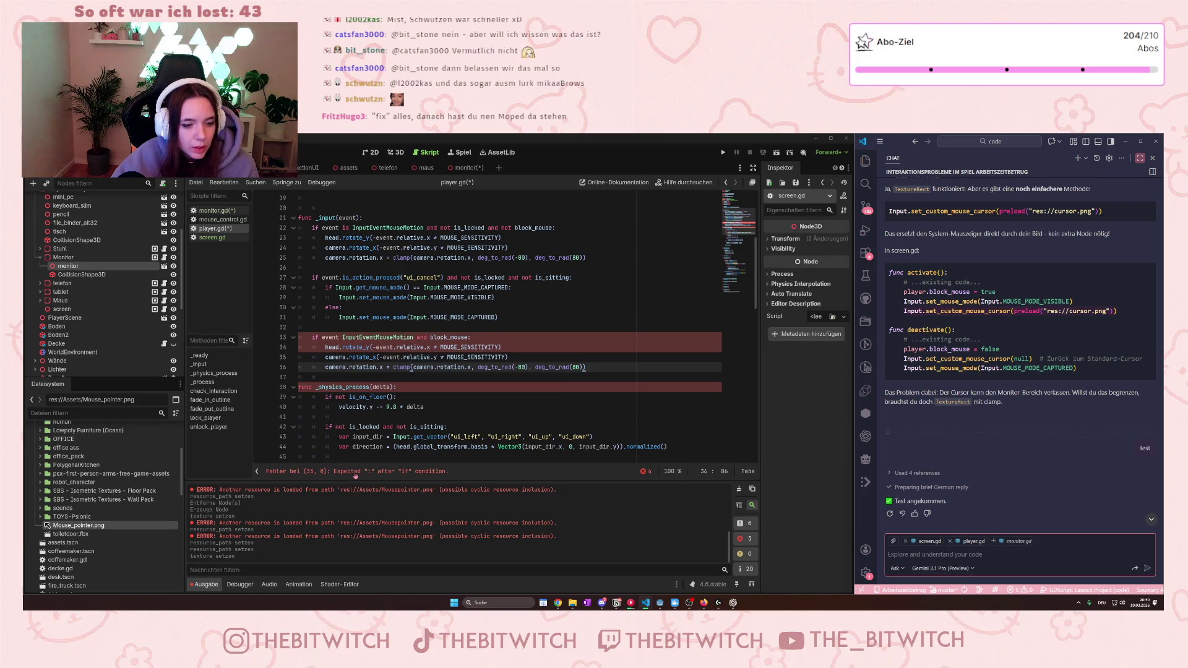
Step: Insert 'is' after event on line 33 so it reads 'event is InputEventMouseMotion and block_mouse'
key("Up")
key("Up")
key("Up")
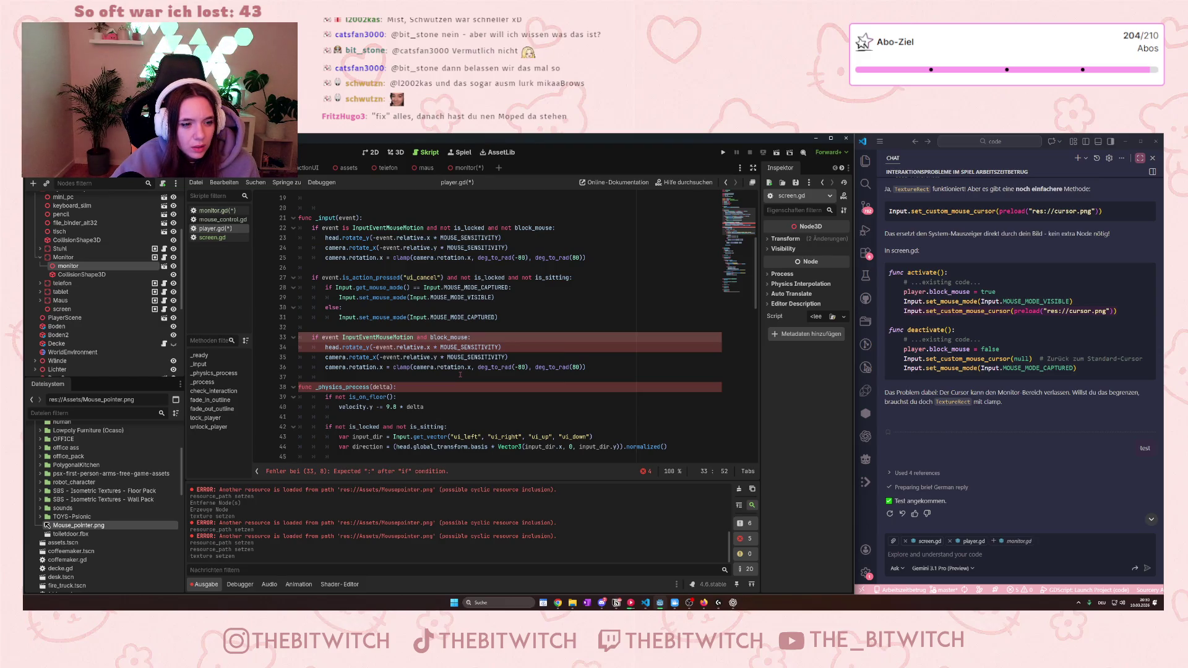
key("Down")
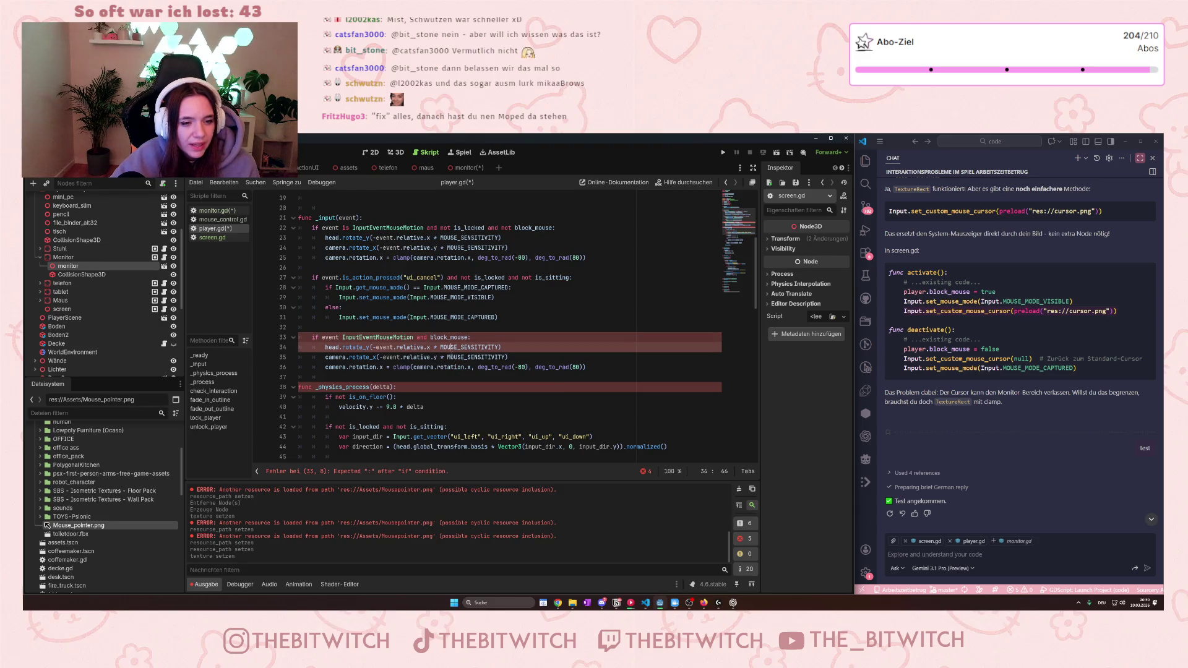
key("Up")
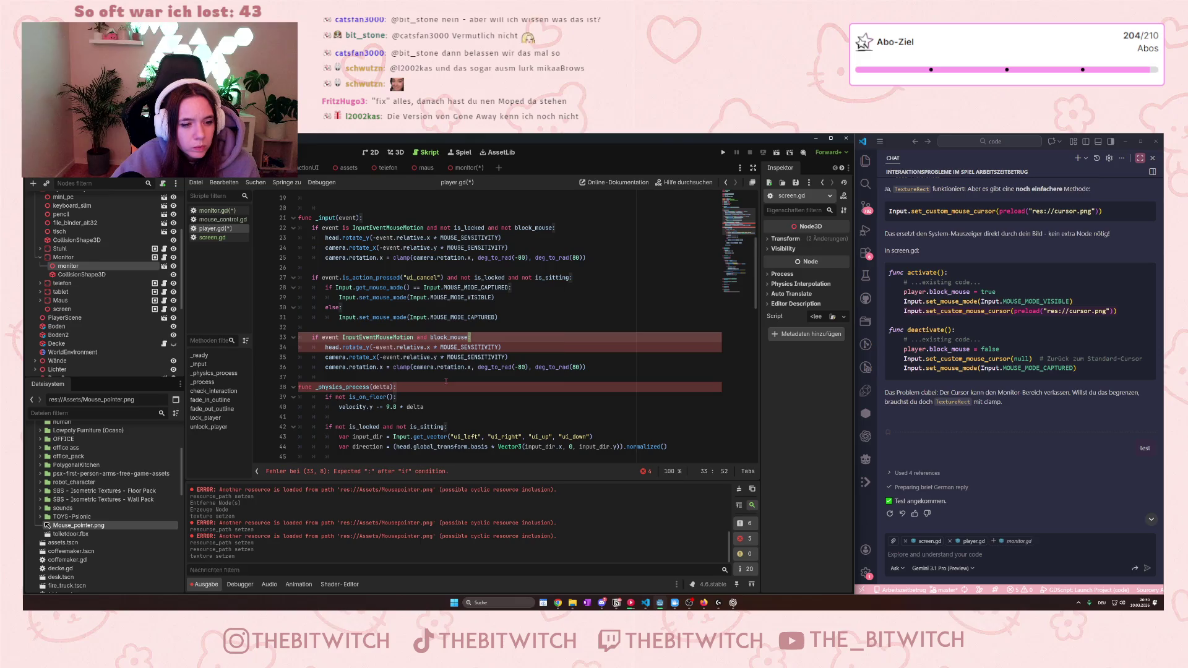
scroll(446, 382, "down", 5)
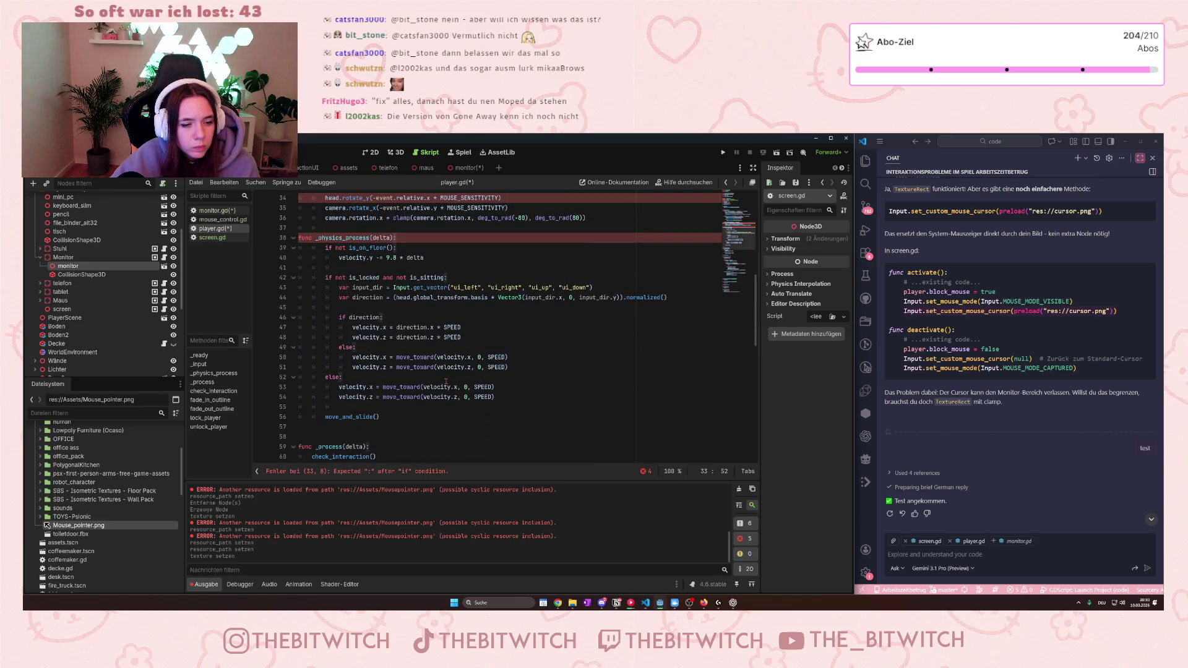
scroll(446, 382, "up", 3)
scroll(446, 382, "up", 2)
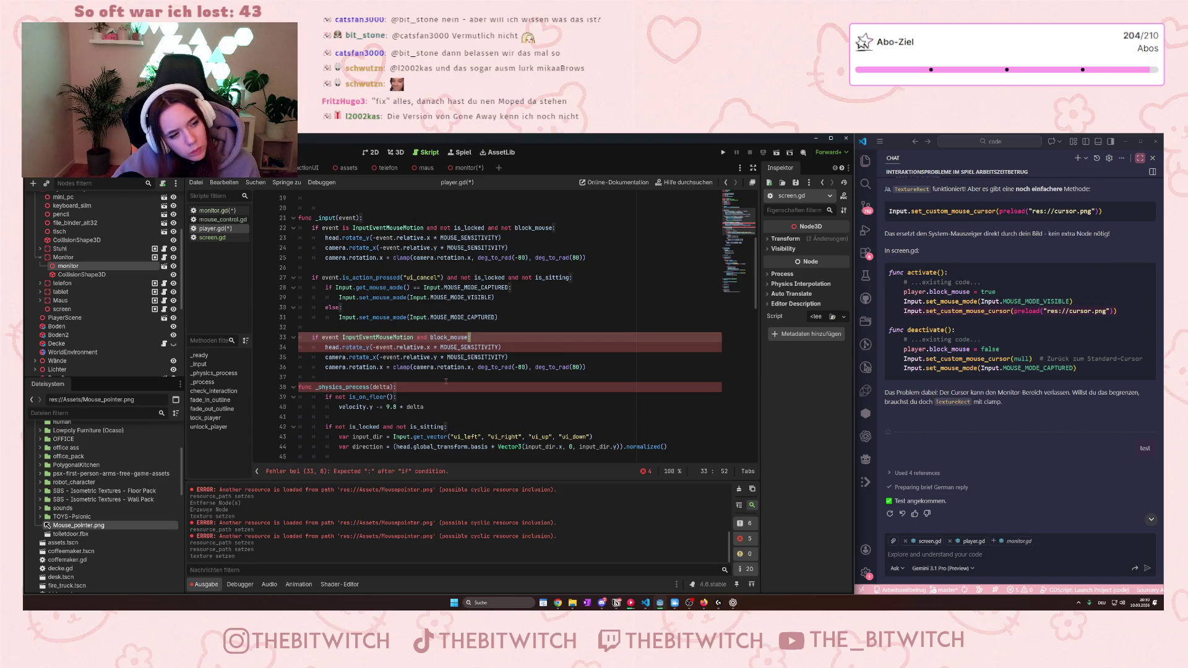
left_click(339, 337)
type("is")
left_click(393, 317)
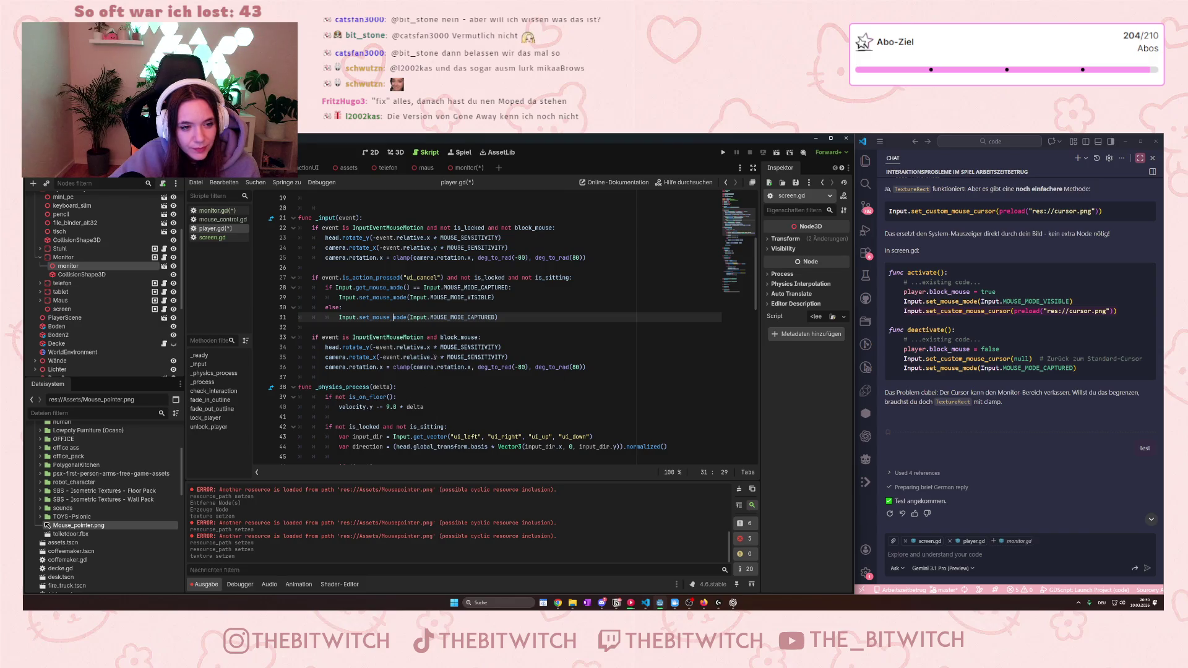
left_click(591, 367)
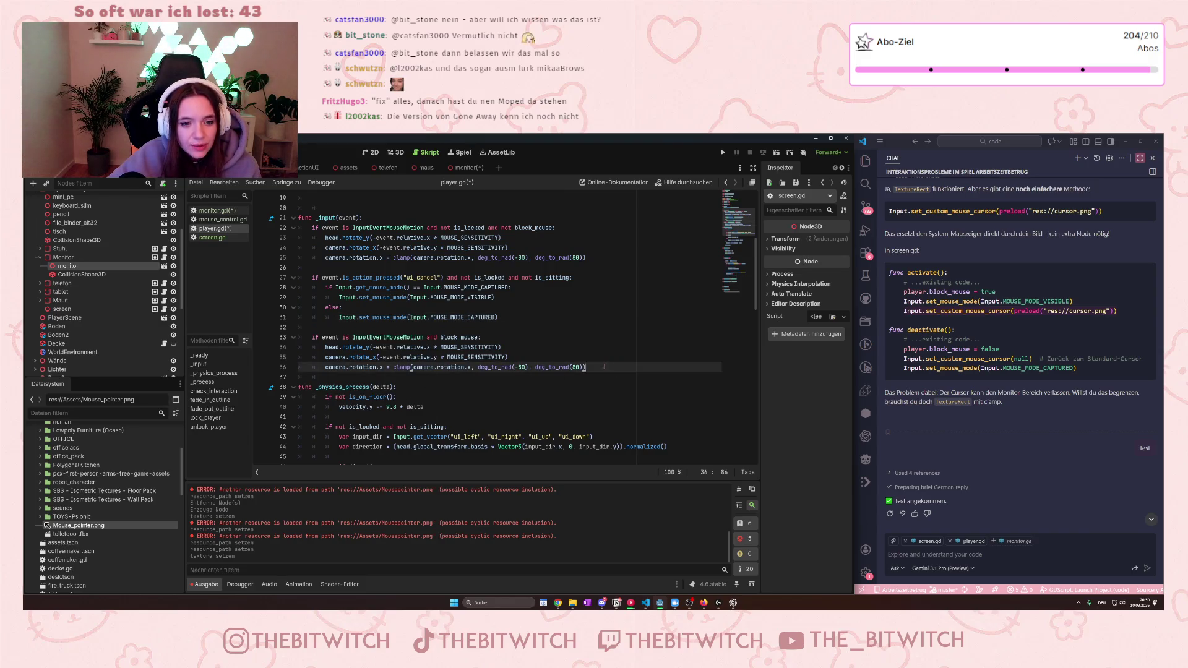
Step: Add Input.set_custom_mouse_cursor(preload()) on line 37, then bring up Mouse_pointer.png's context menu
key("Return")
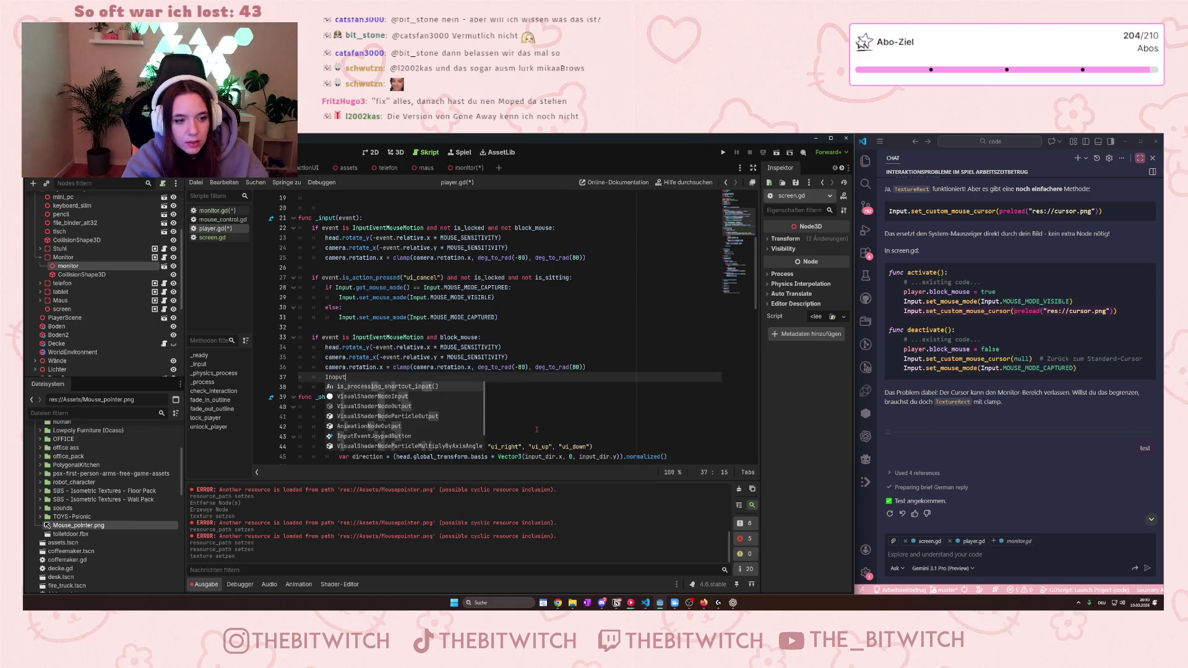
type("put")
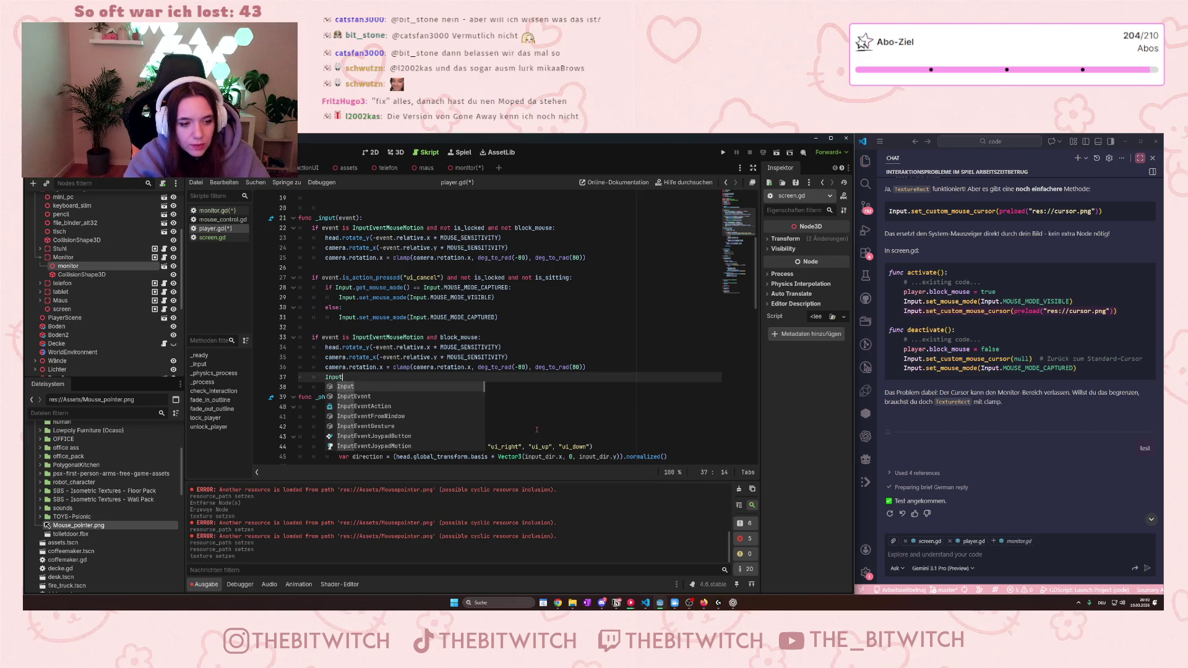
type(".set")
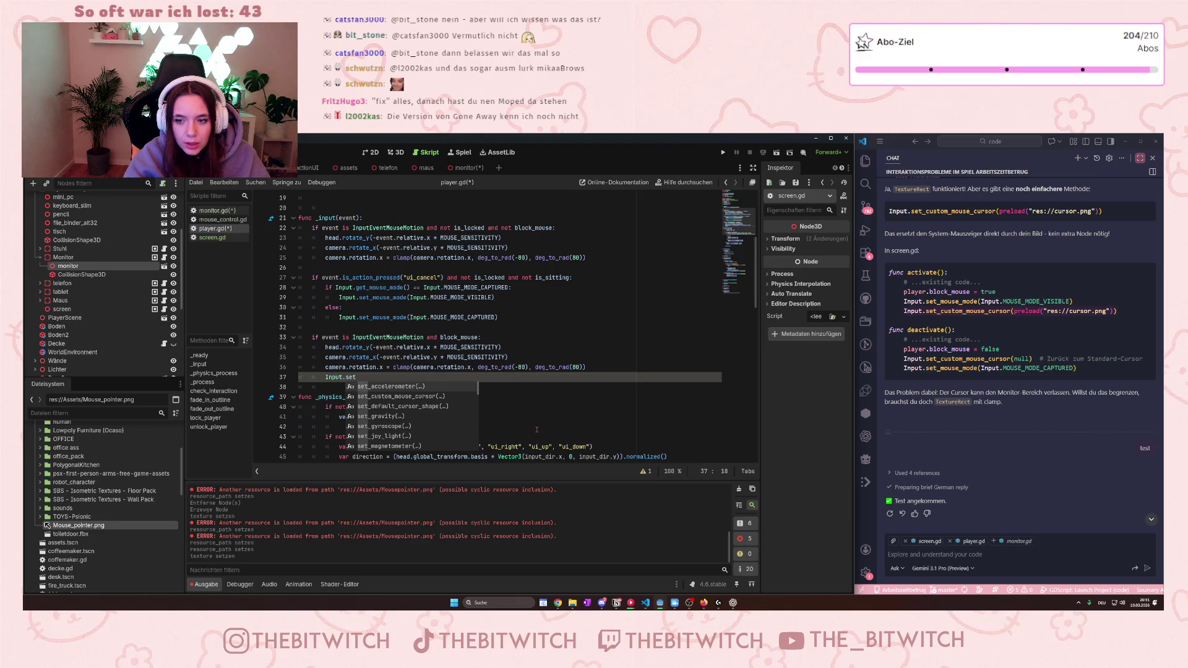
type(":cus")
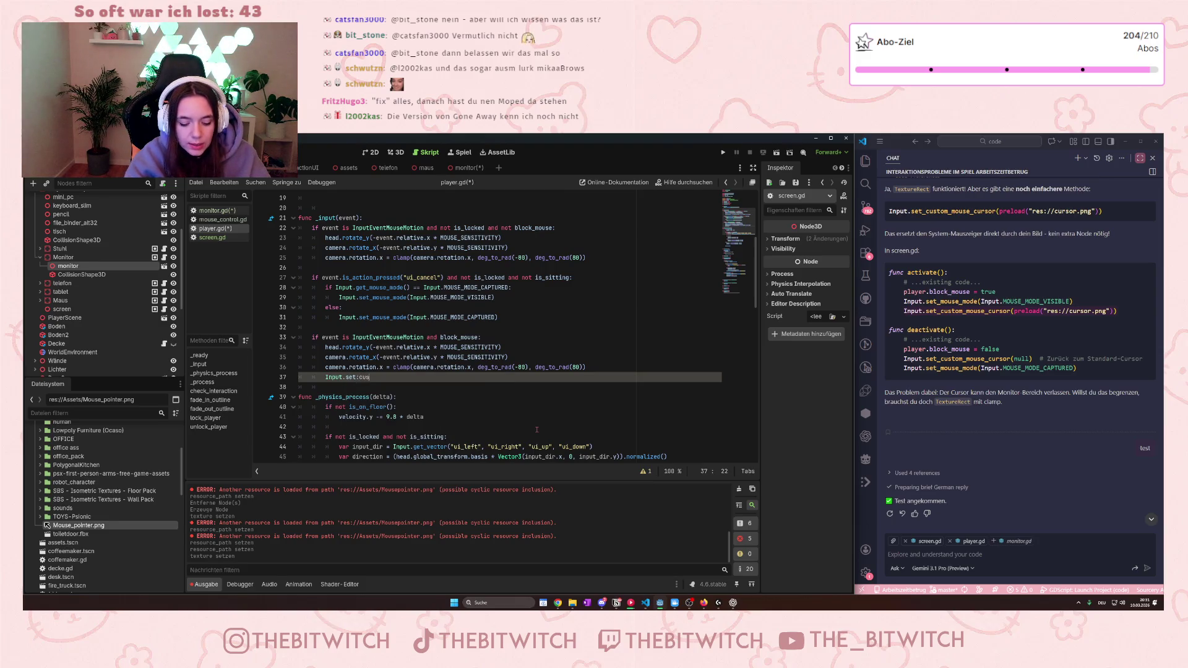
key("BackSpace")
key("BackSpace")
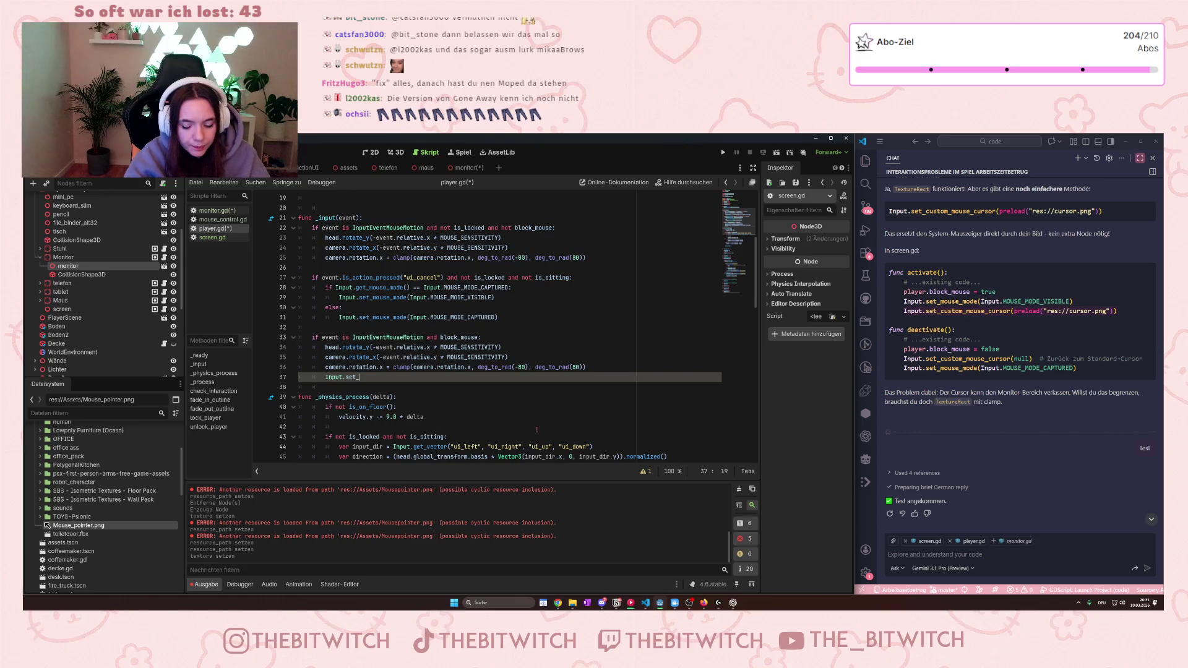
type("custom")
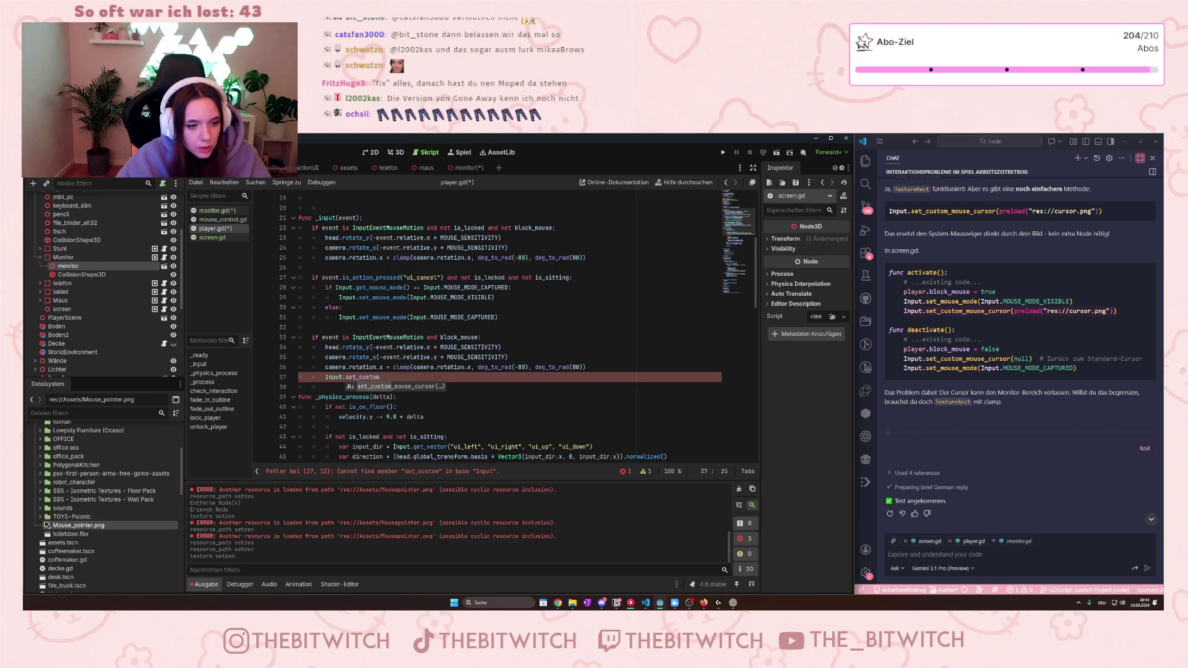
key("Return")
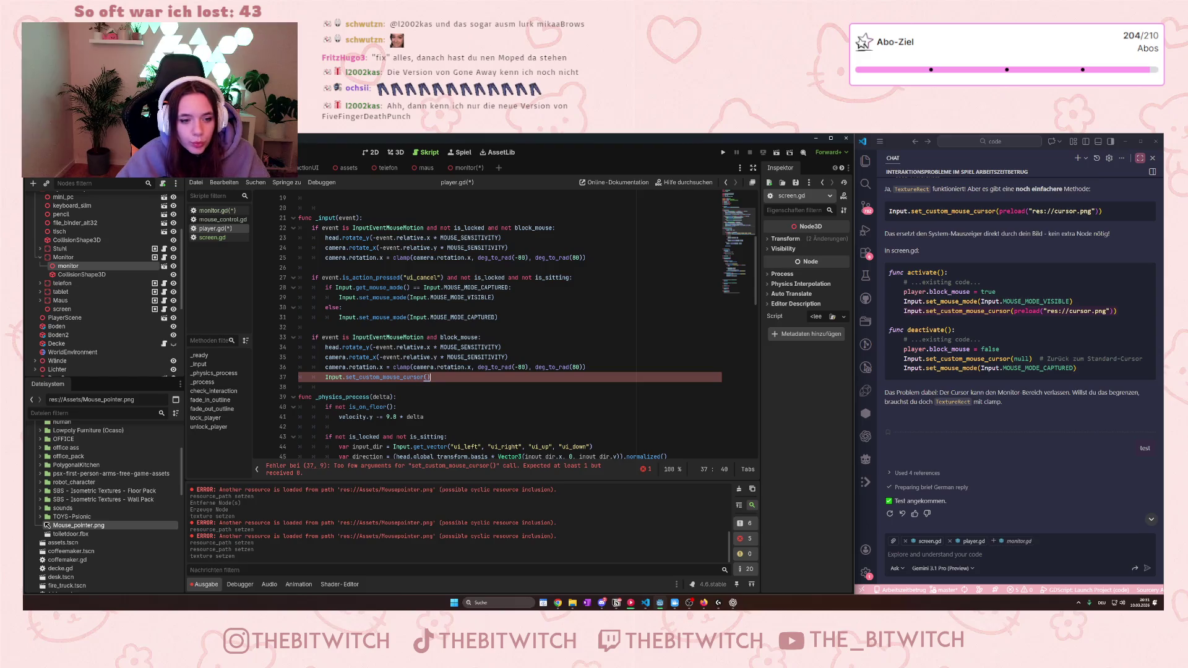
type("preload")
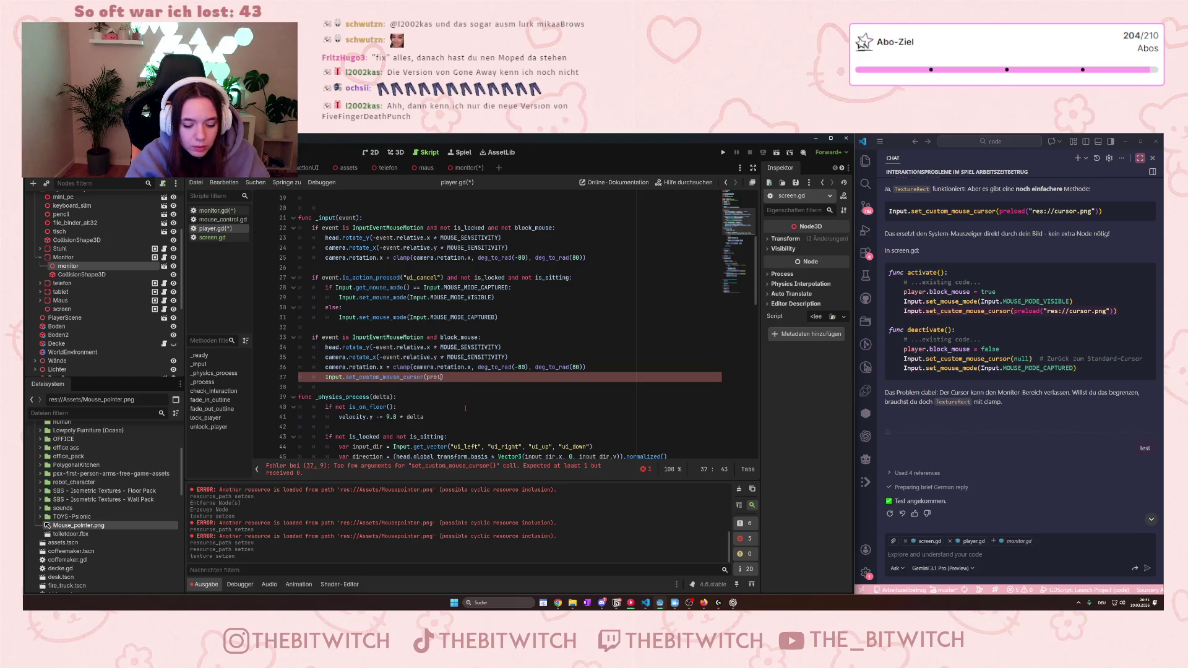
type("()")
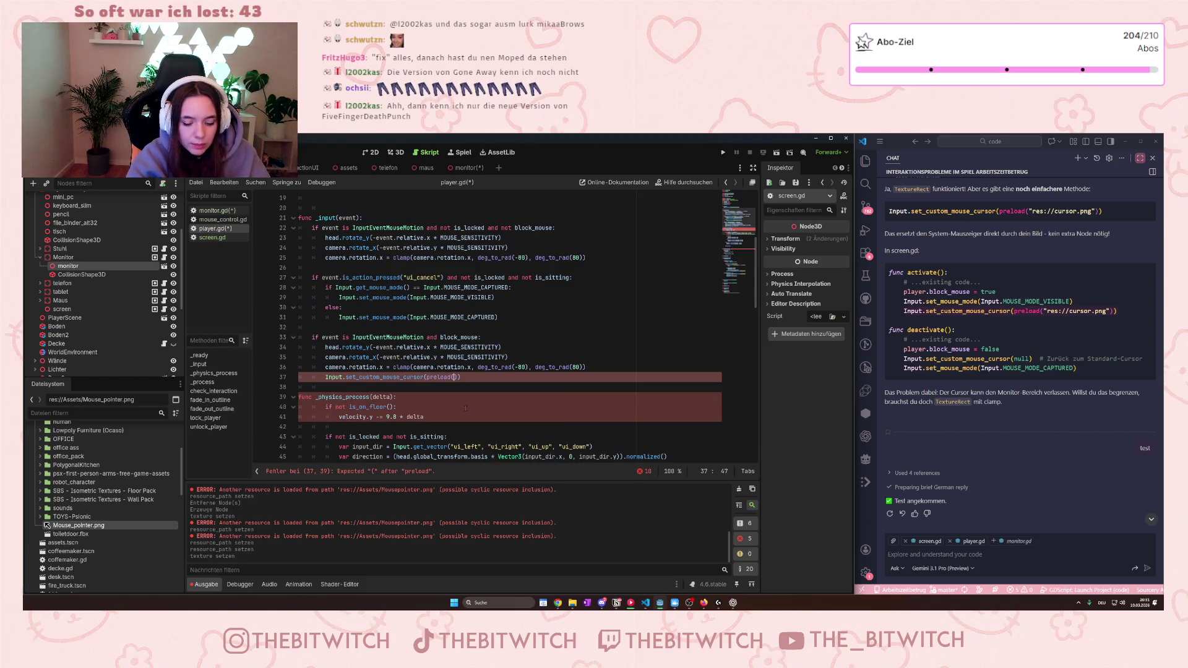
right_click(79, 525)
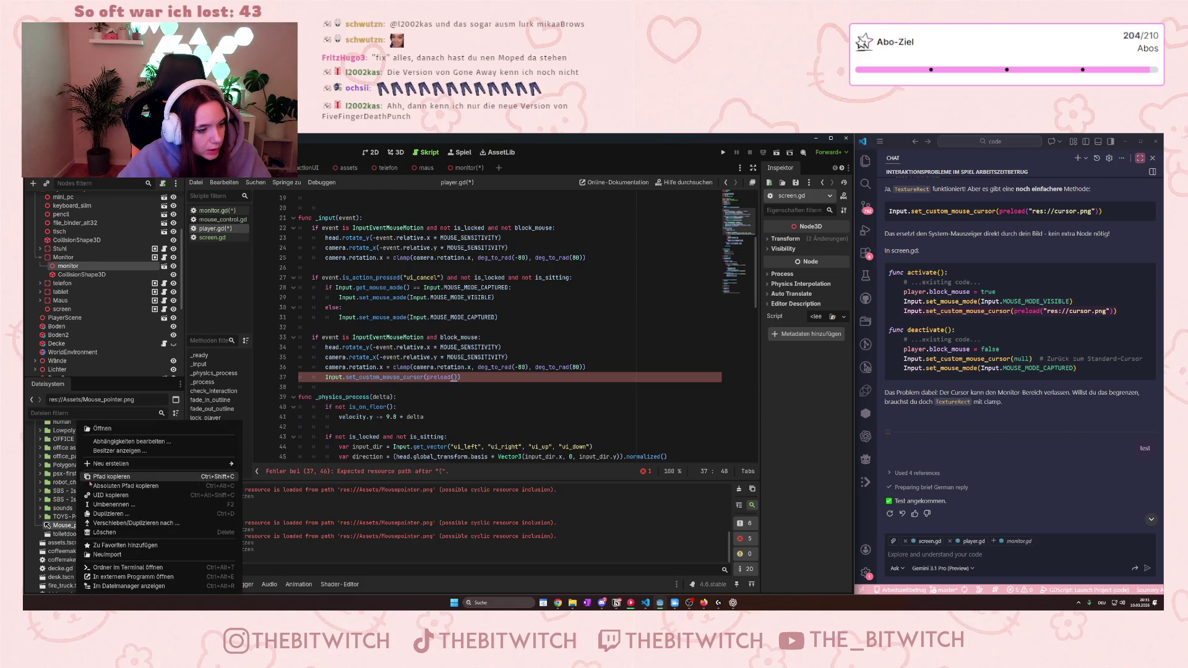
Step: Paste the copied Mouse_pointer.png resource path into line 37's preload call and save
left_click(110, 477)
type("res://Assets/Mouse_pointer.png")
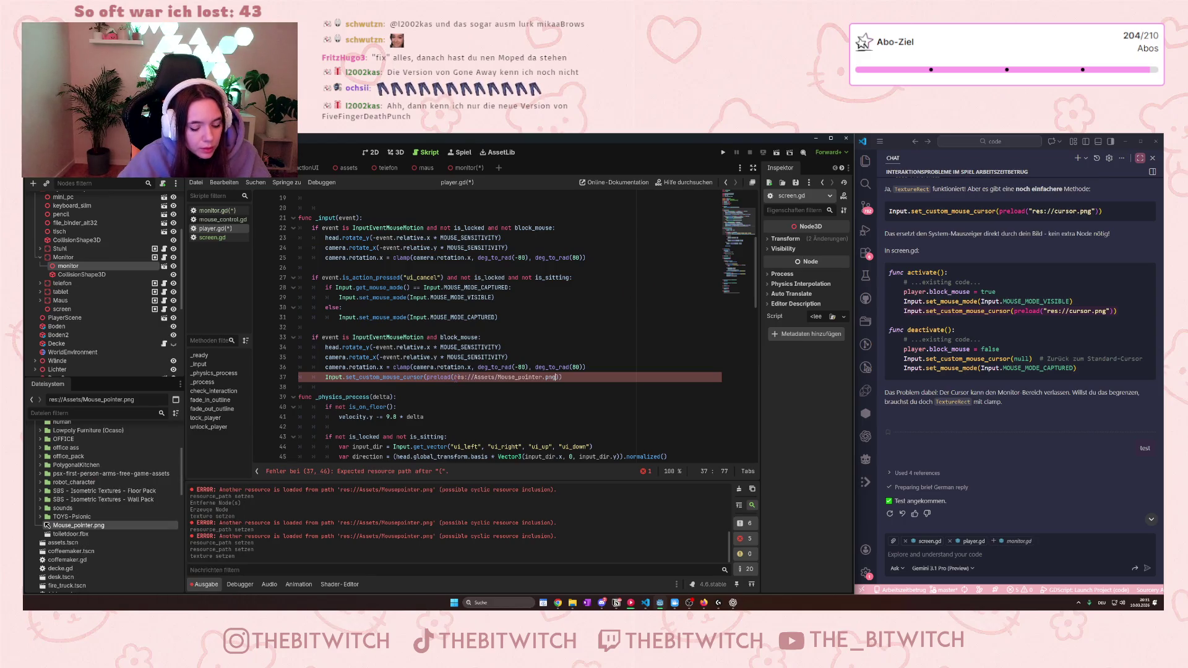
left_click(561, 429)
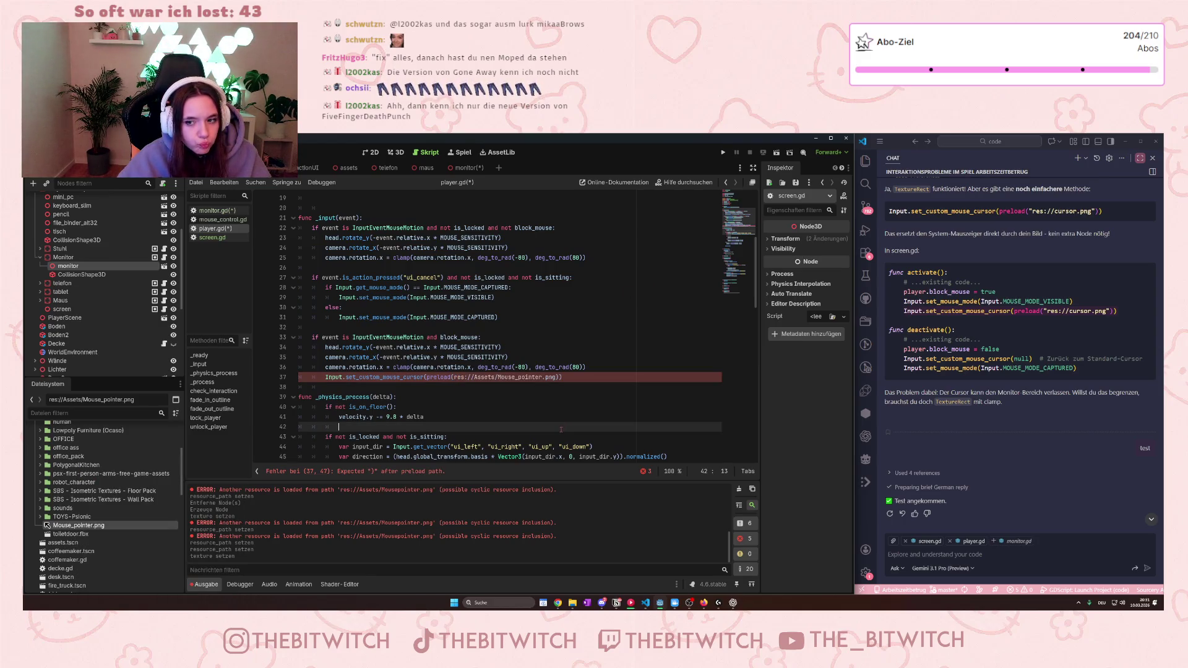
key("ctrl+s")
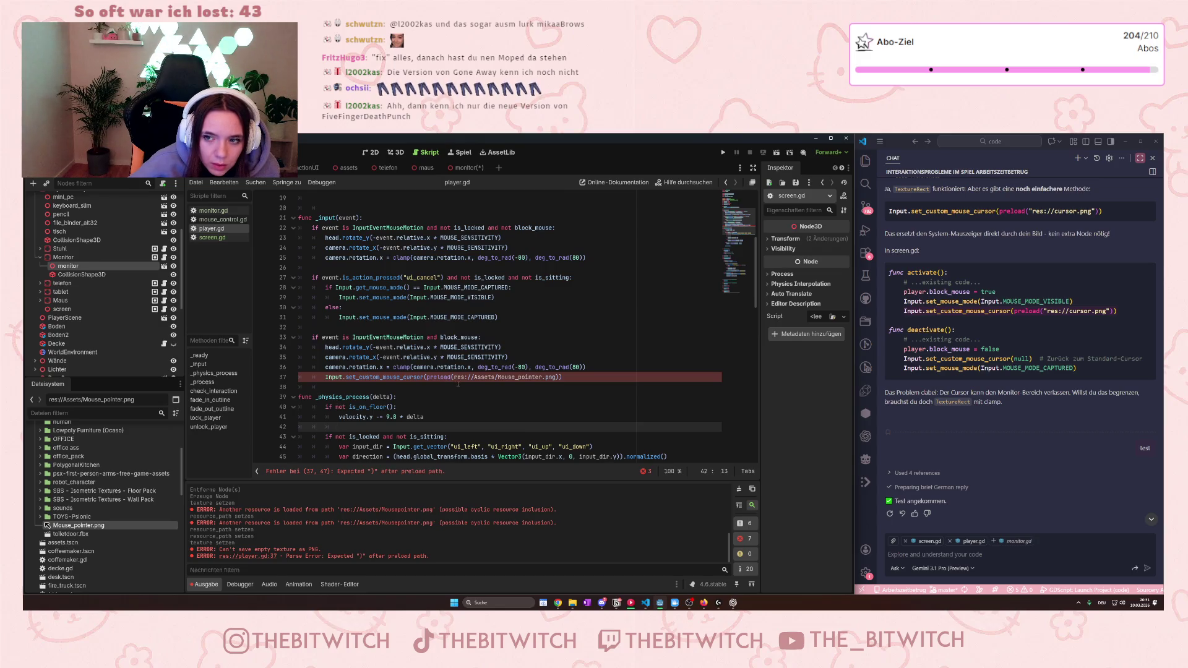
Step: Wrap the path in quotes and add the closing parenthesis to fix line 37, then save
left_click_drag(453, 377, 556, 376)
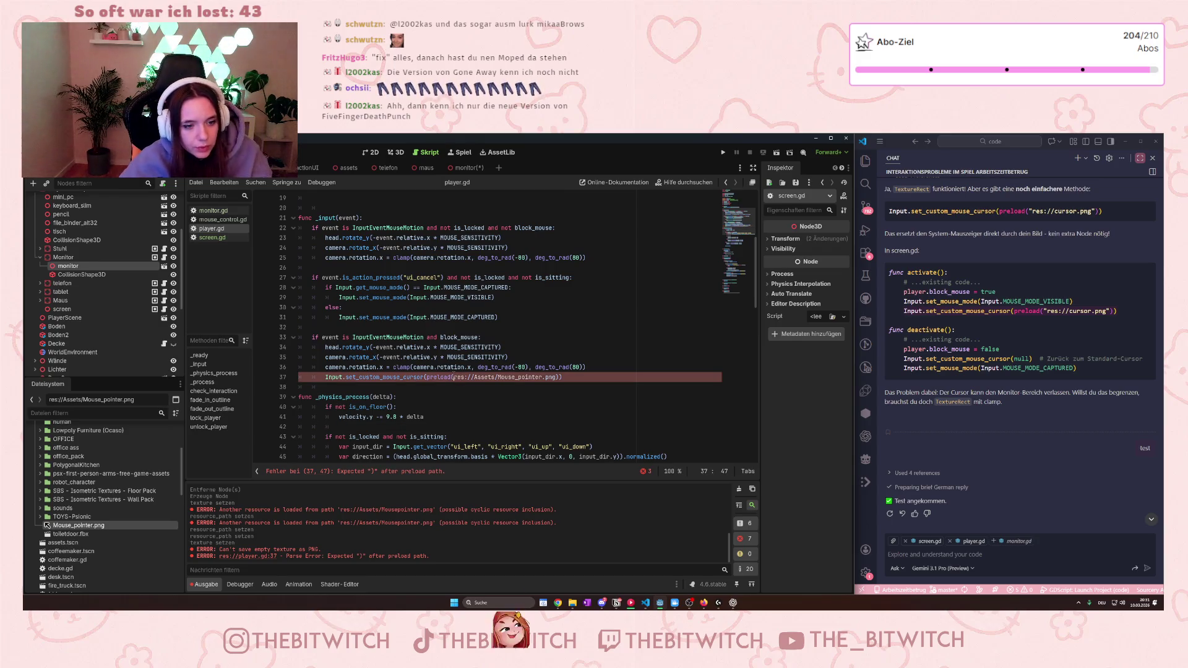
type("\"")
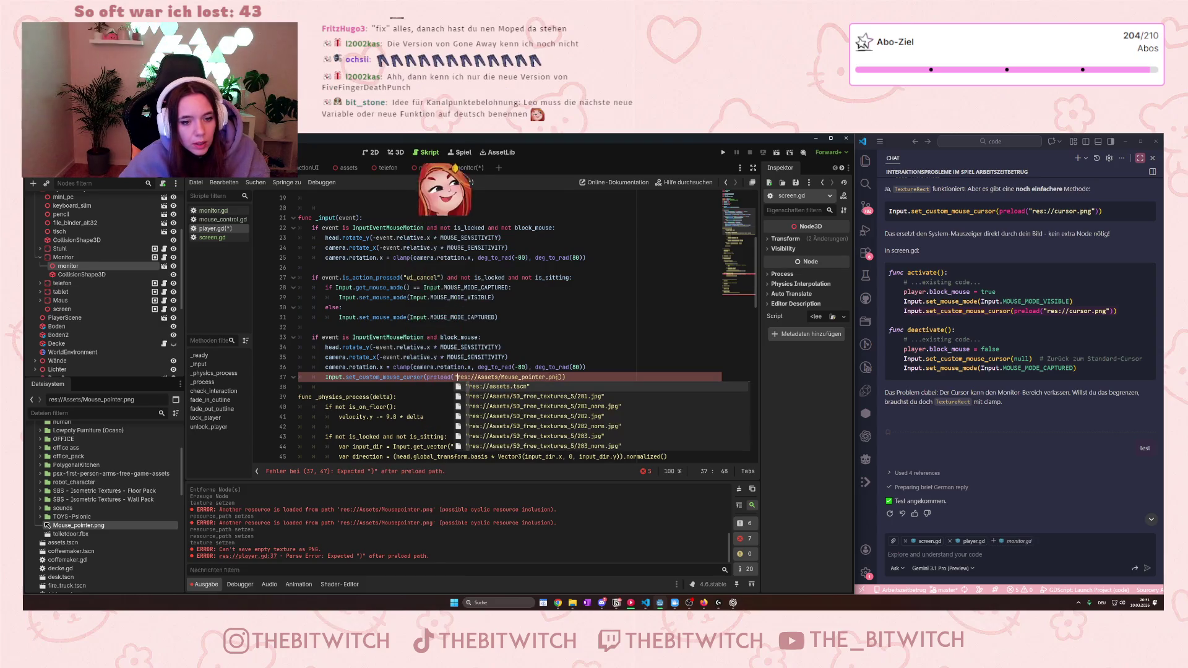
type(")")
left_click(545, 402)
key("ctrl+s")
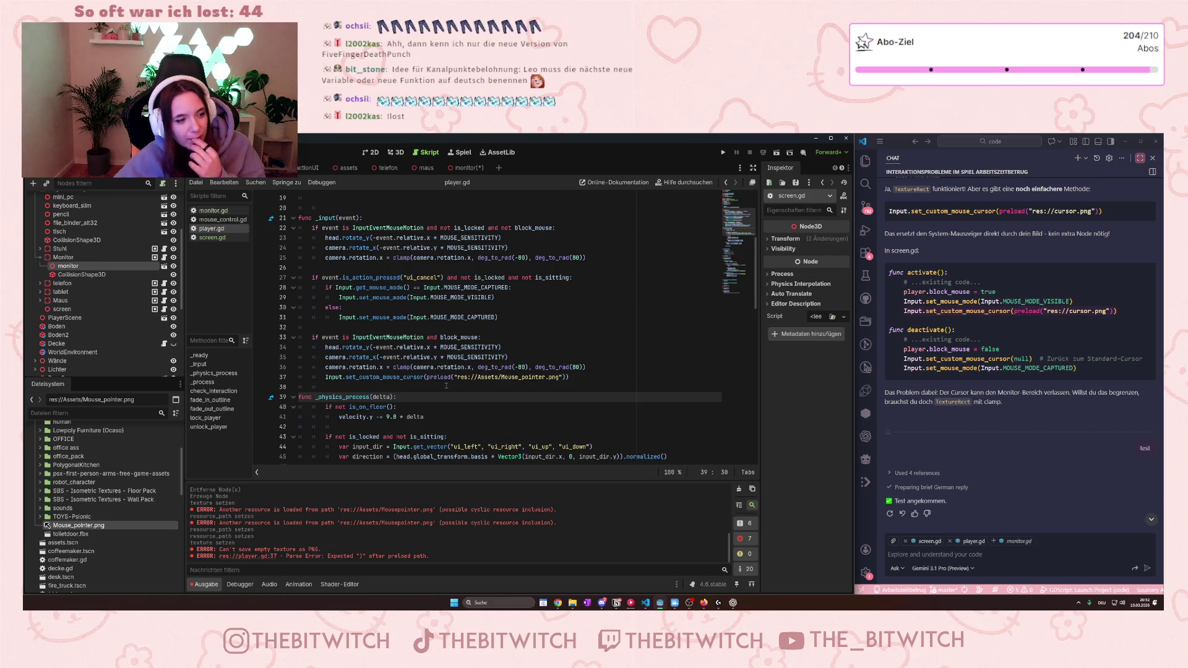
scroll(447, 386, "down", 9)
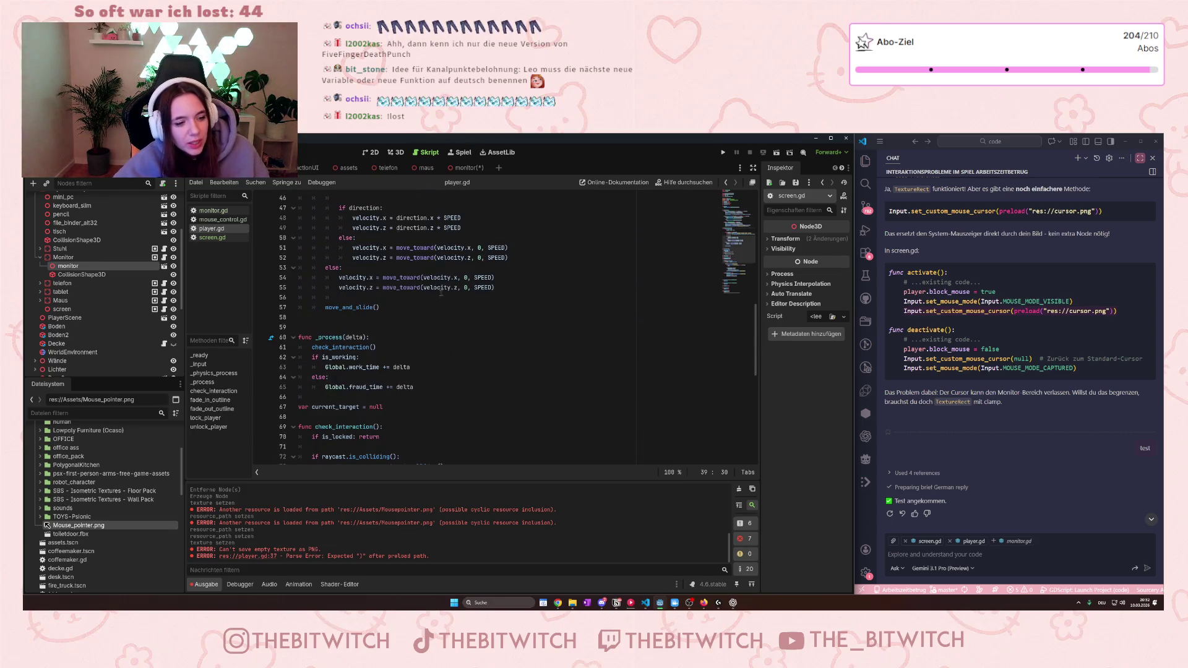
scroll(442, 295, "down", 6)
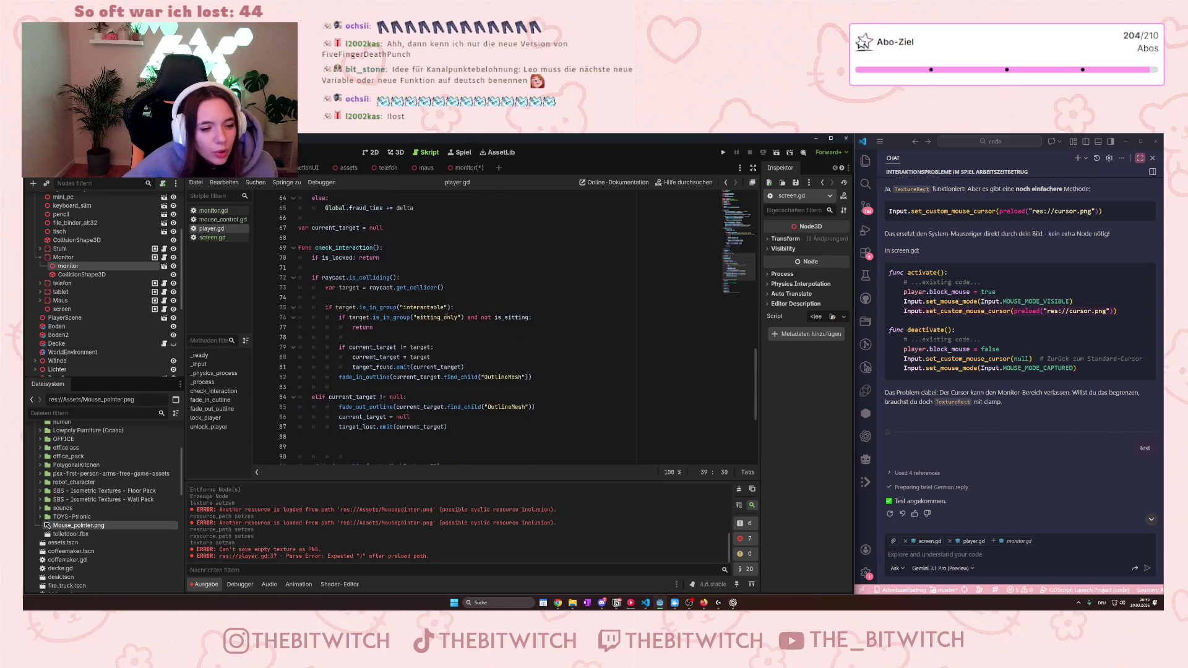
scroll(451, 314, "down", 1)
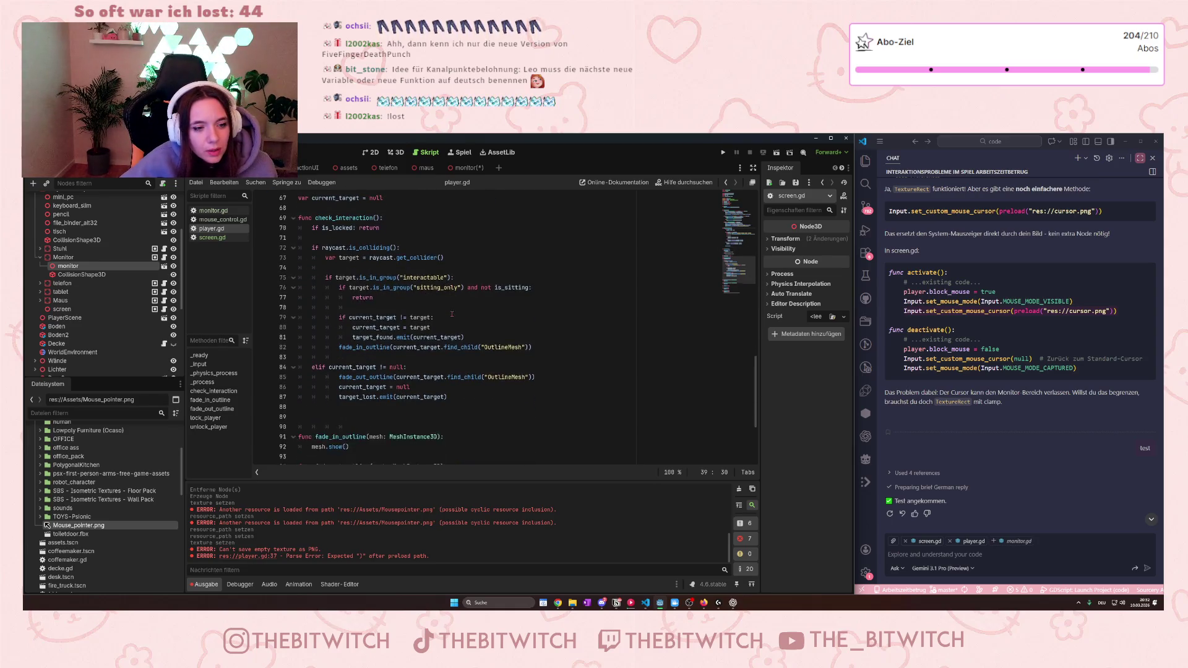
scroll(452, 315, "down", 4)
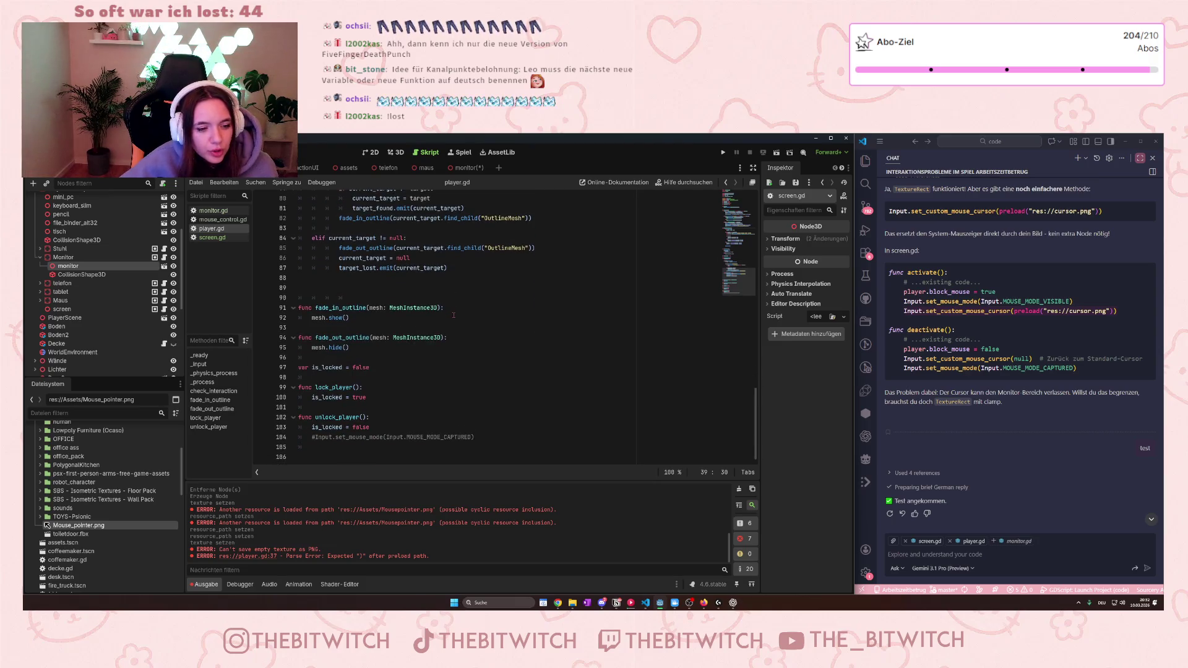
scroll(454, 315, "up", 15)
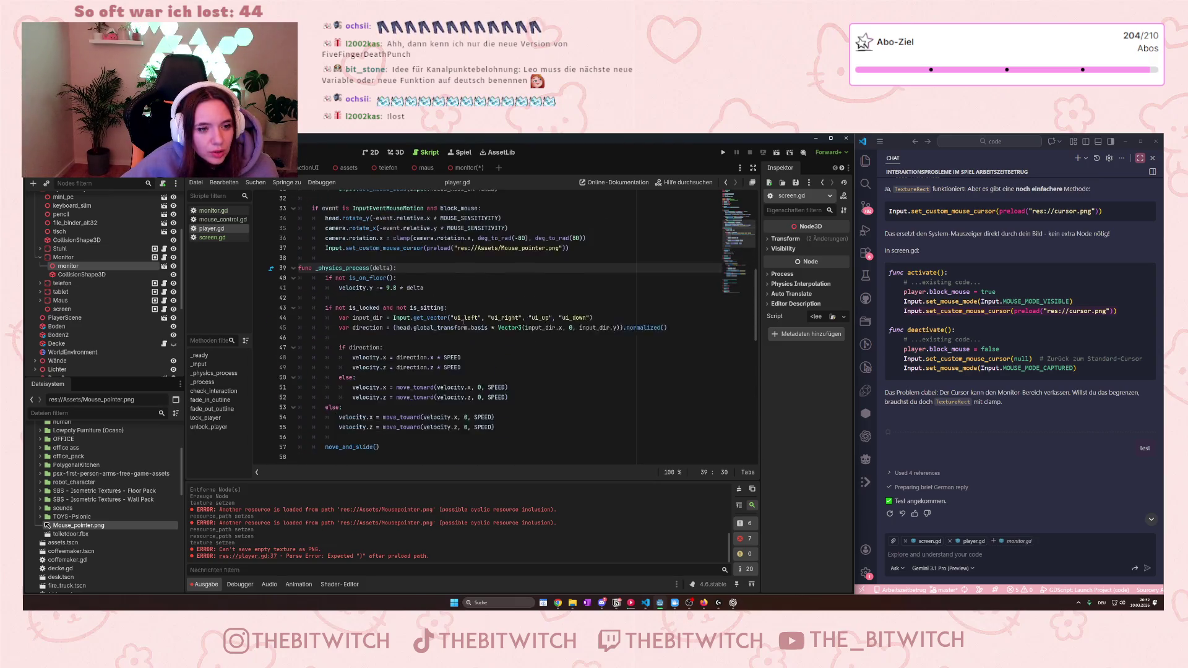
scroll(464, 323, "up", 10)
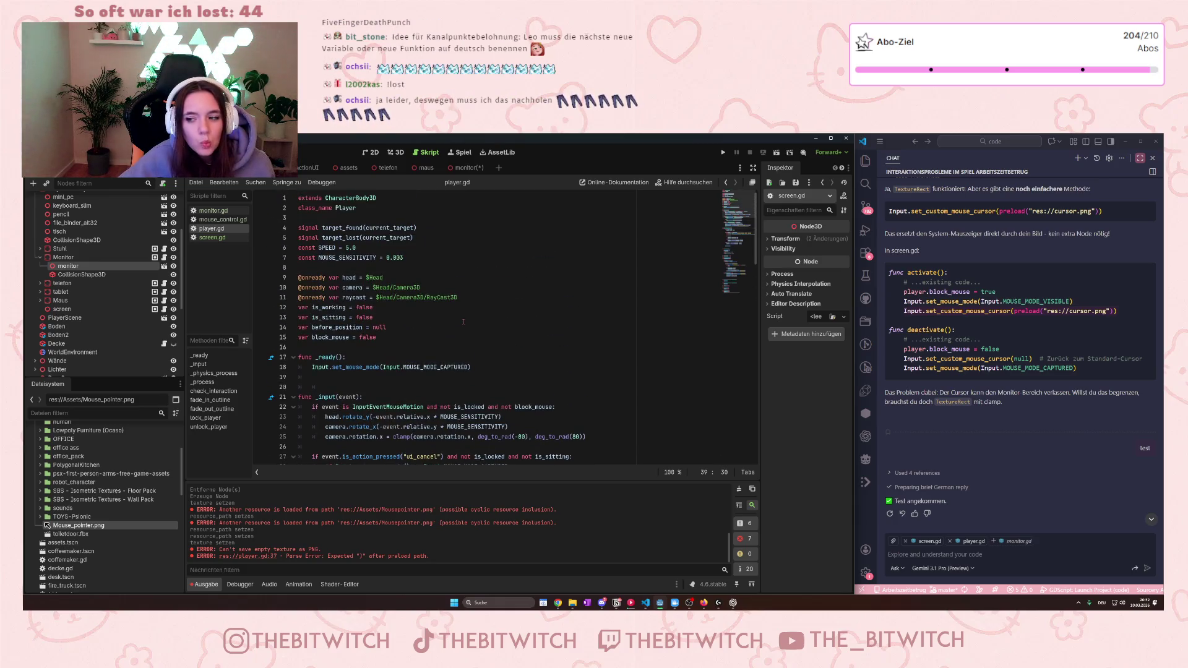
key("F5")
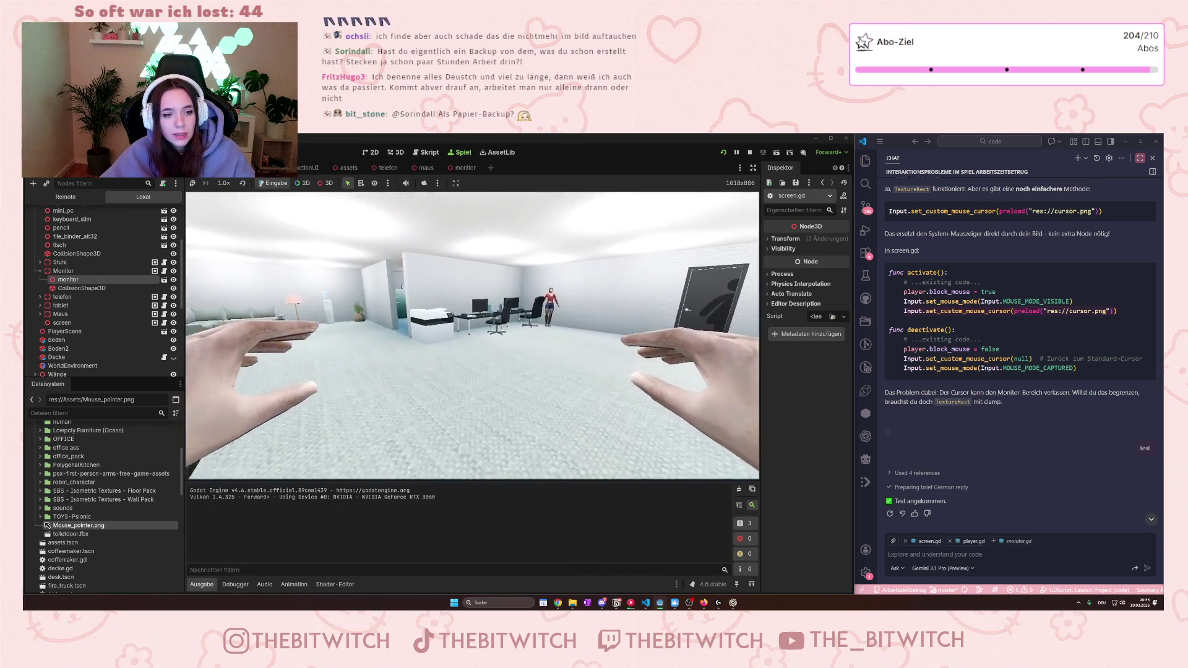
key("w")
key("e")
key("e")
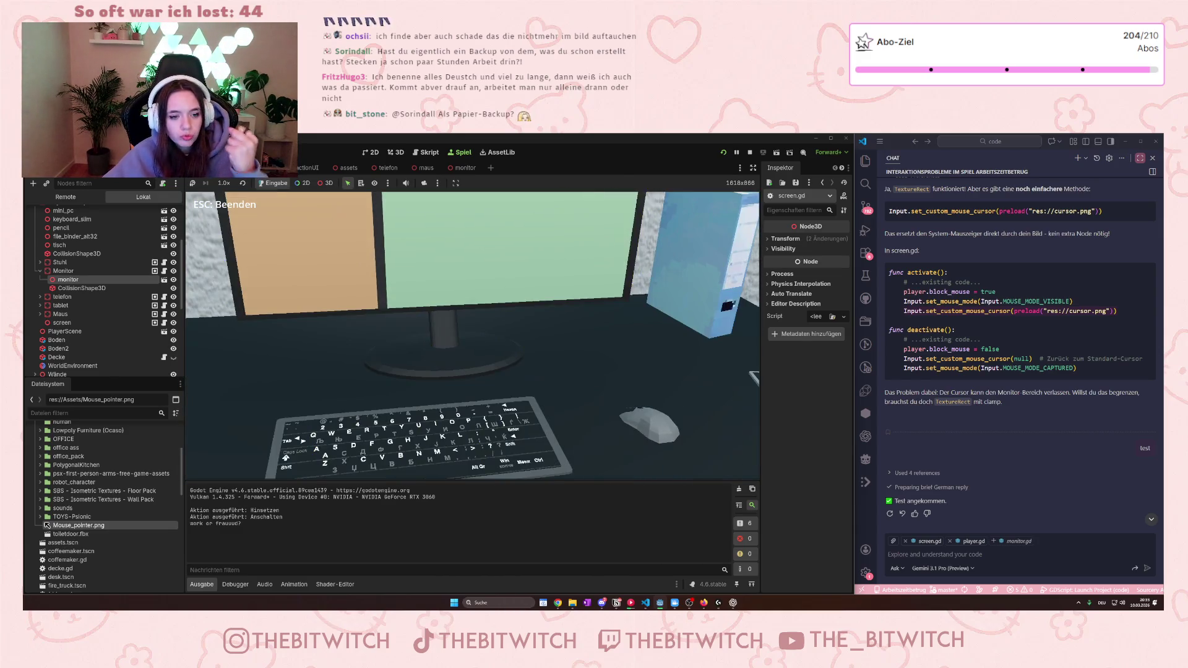
key("Escape")
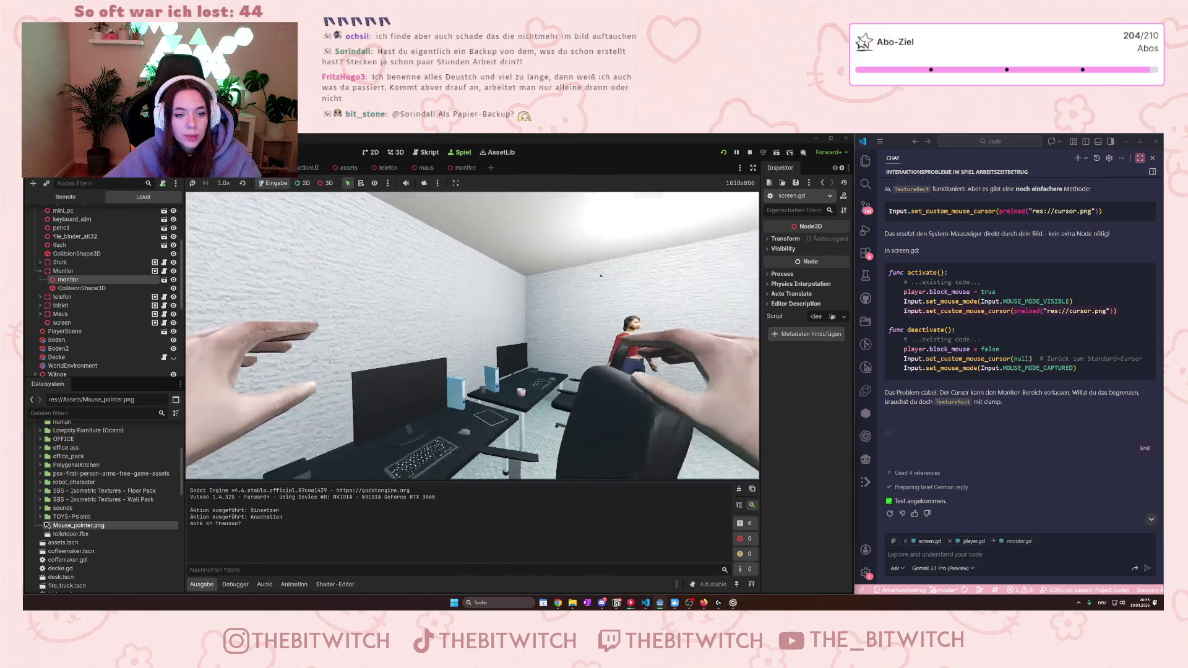
left_click(749, 155)
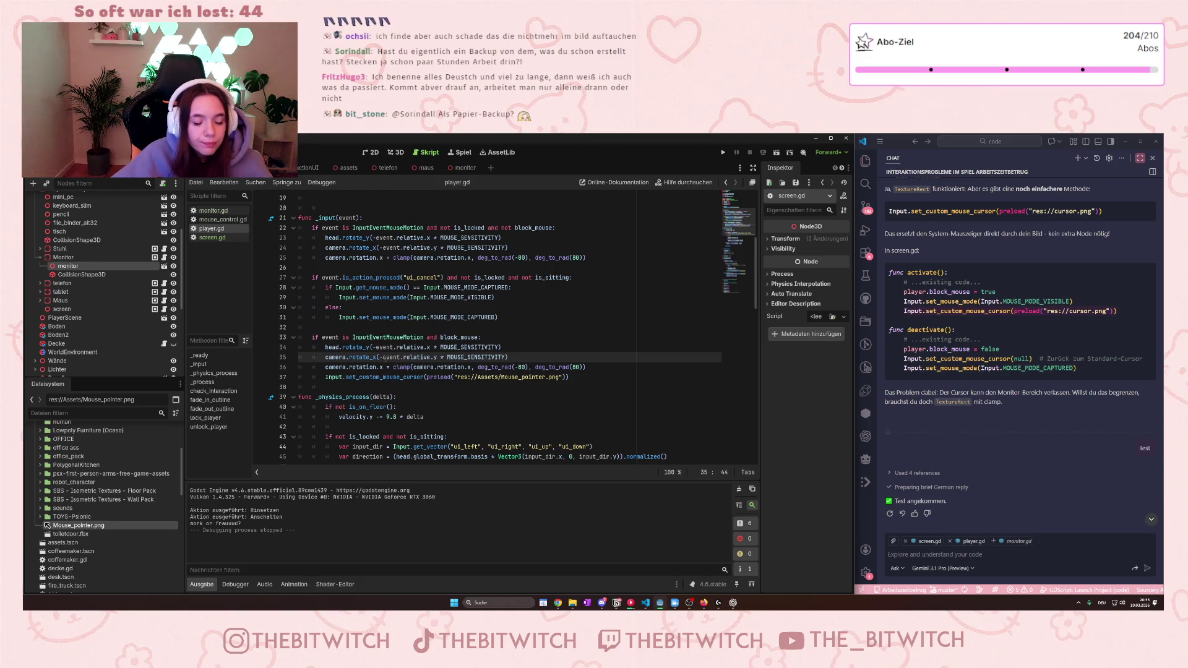
mouse_move(400, 369)
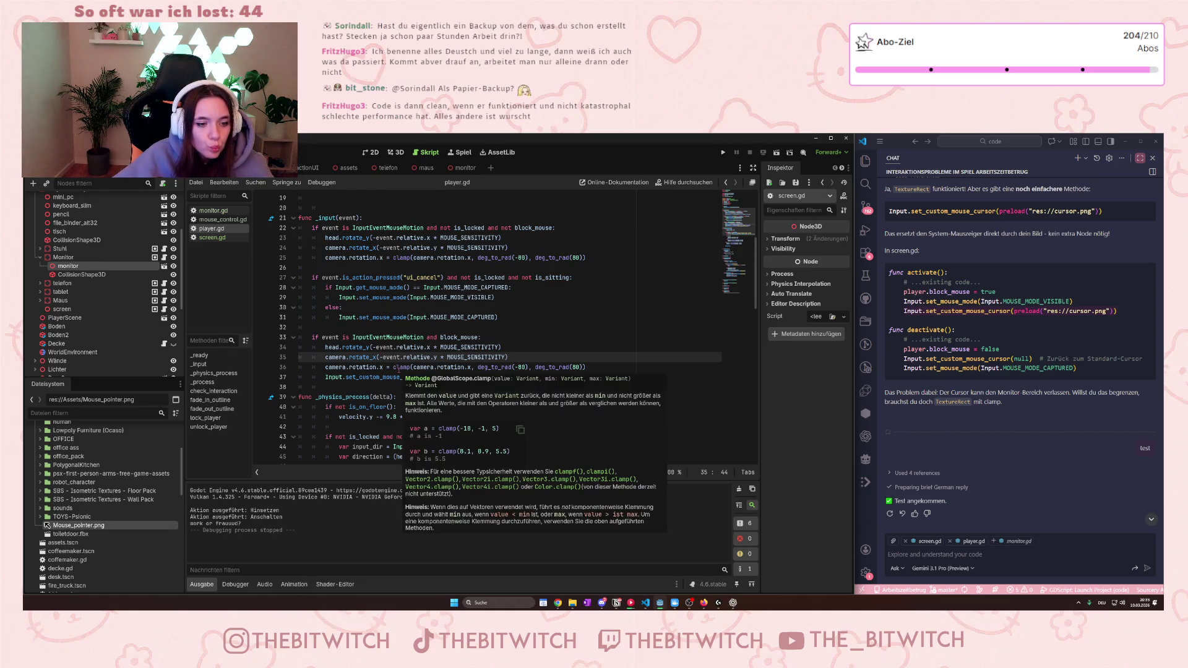
left_click(326, 357)
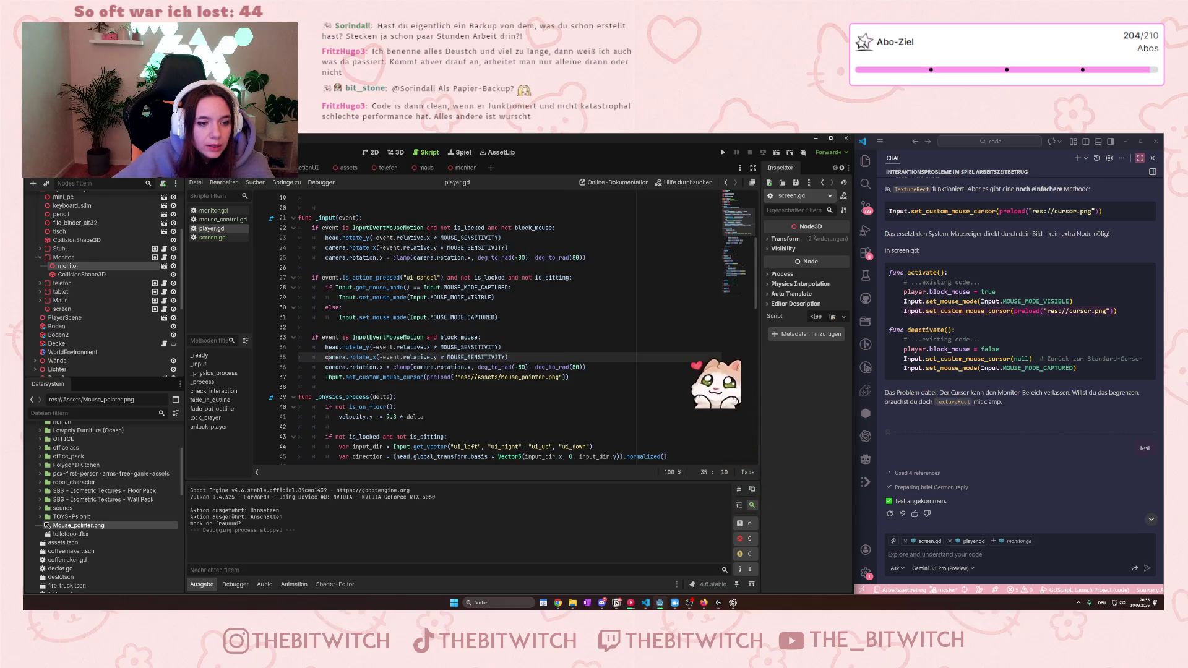
double_click(328, 357)
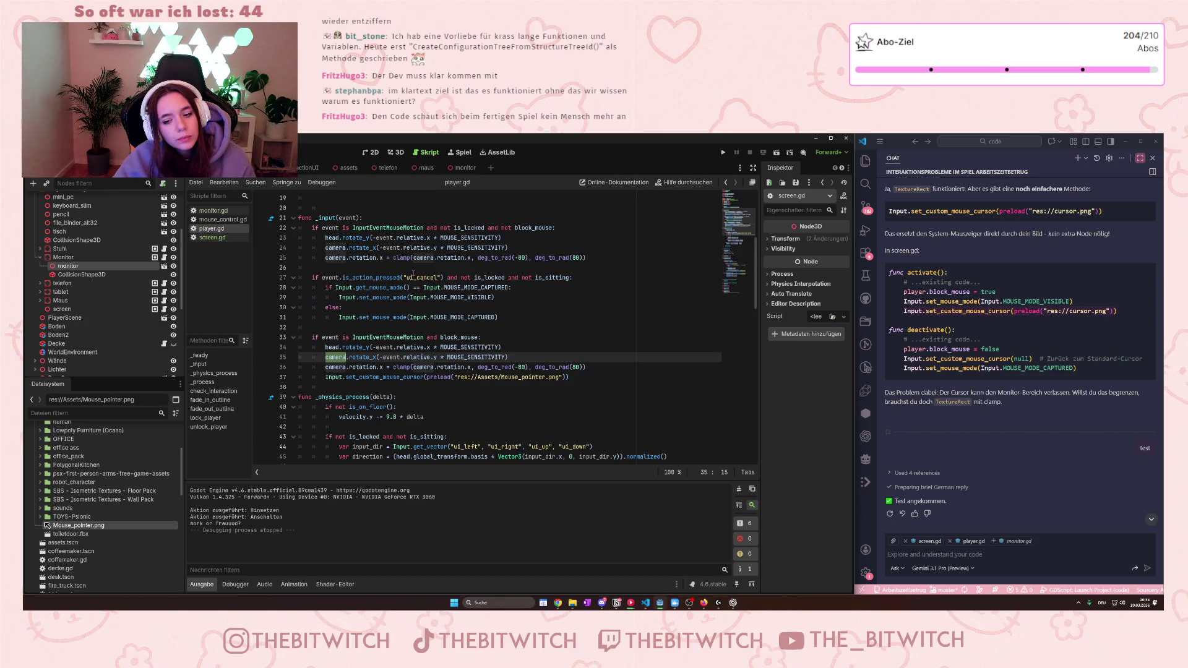
mouse_move(569, 377)
left_mouse_down()
mouse_move(371, 367)
mouse_move(317, 337)
mouse_move(325, 347)
left_mouse_up()
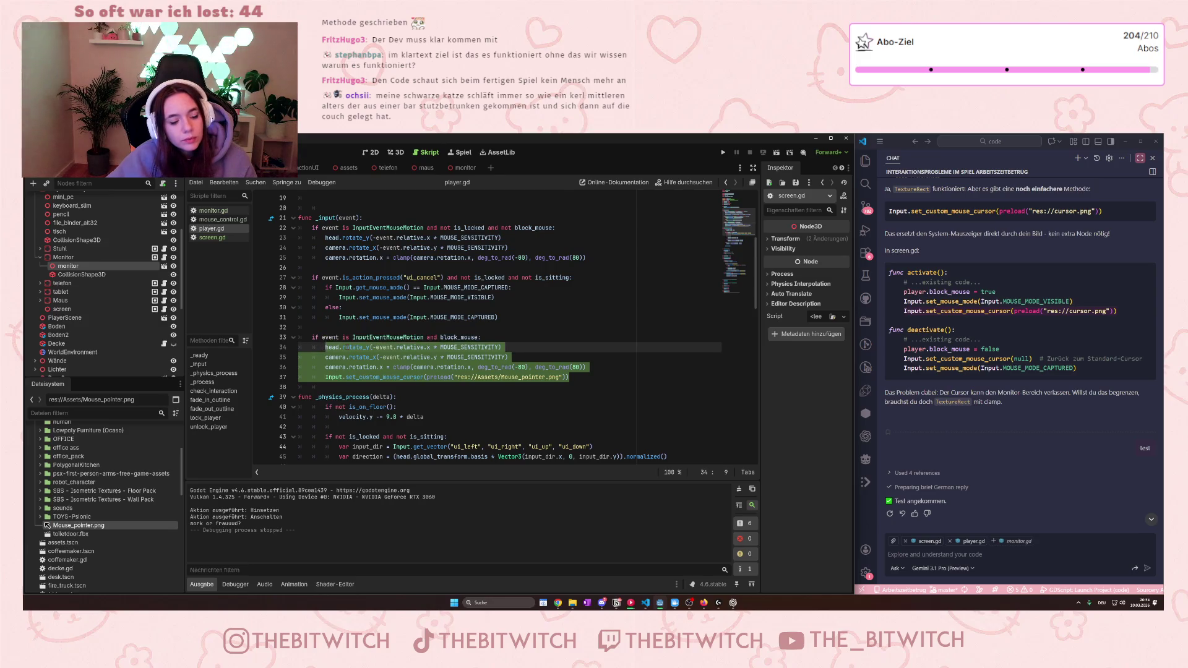
Step: Replace the block_mouse branch body and stray text with a single pass on line 34
key("BackSpace")
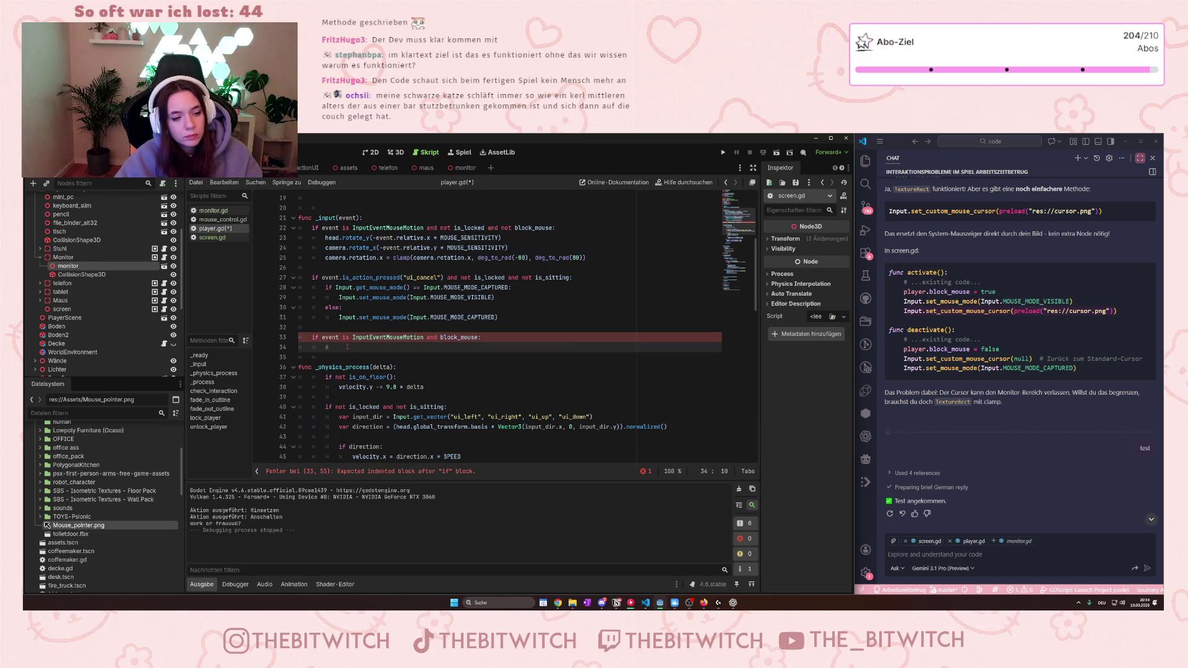
left_click(505, 360)
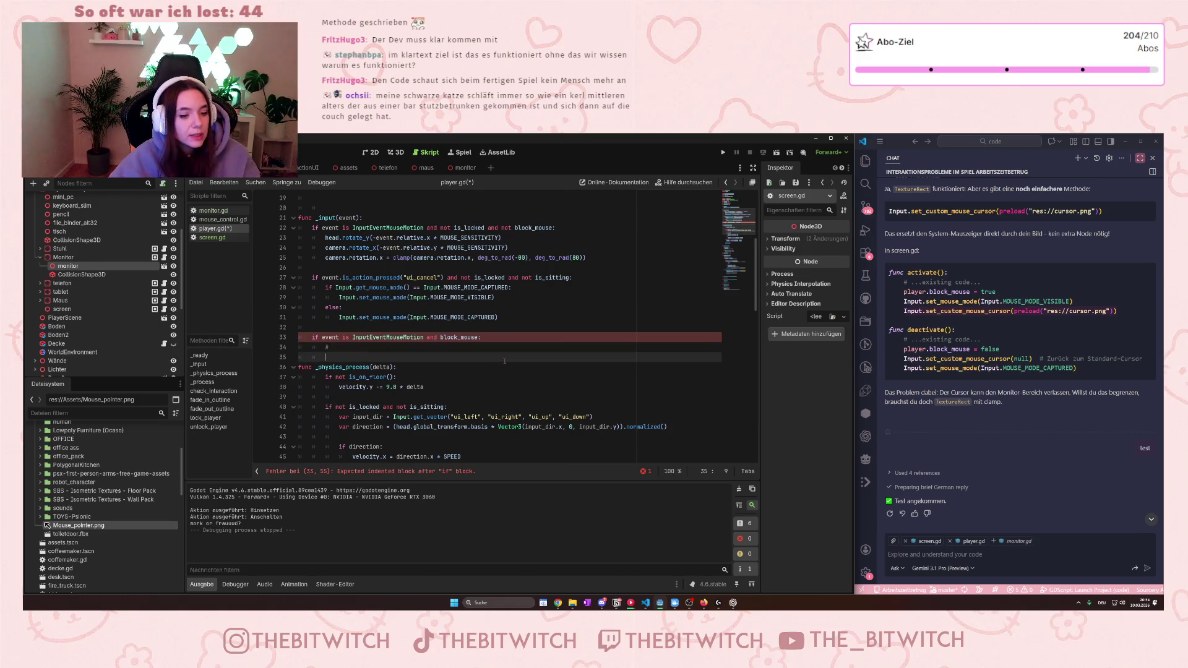
key("Up")
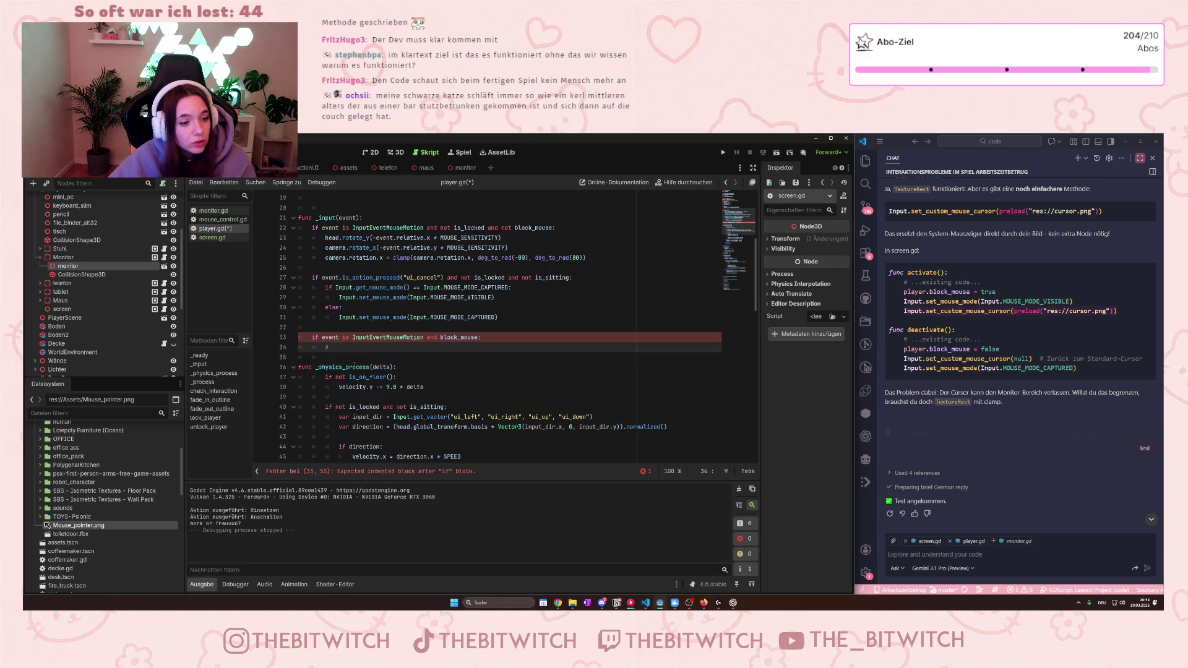
type("gg")
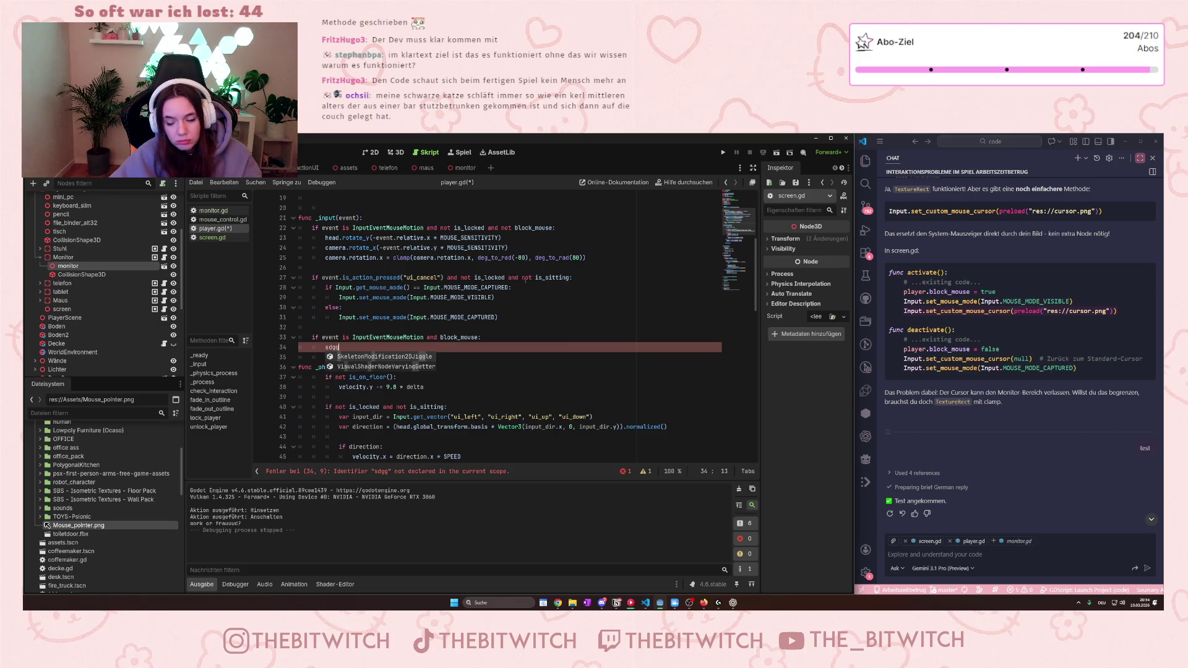
key("BackSpace")
key("BackSpace")
key("BackSpace")
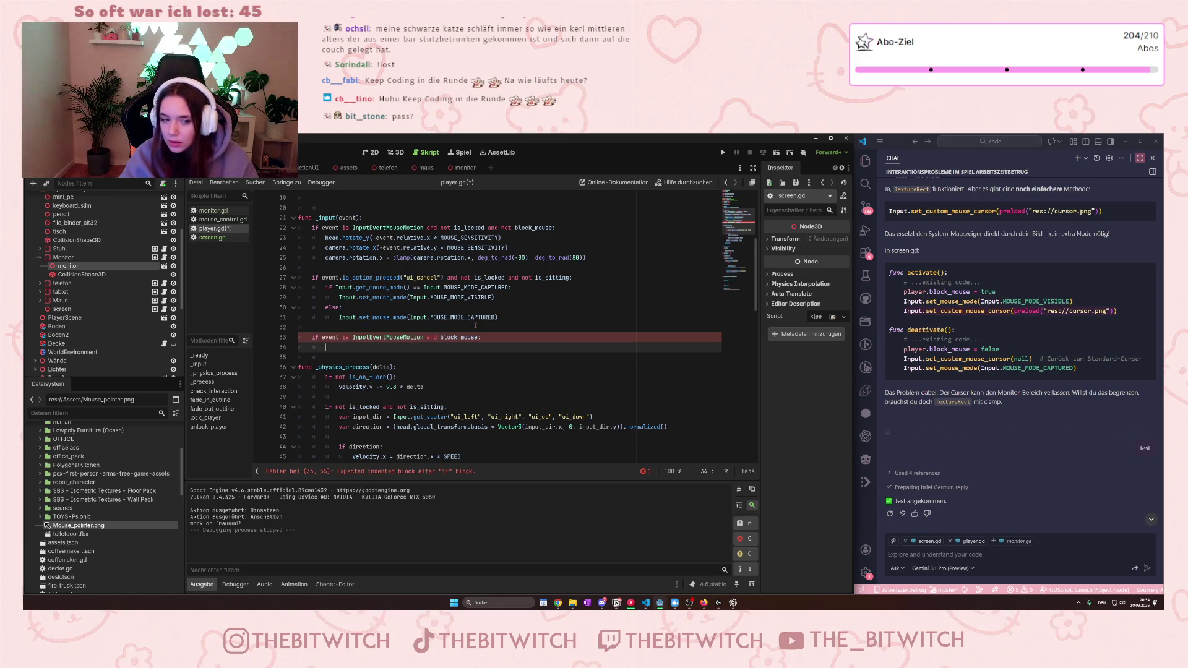
type("sass")
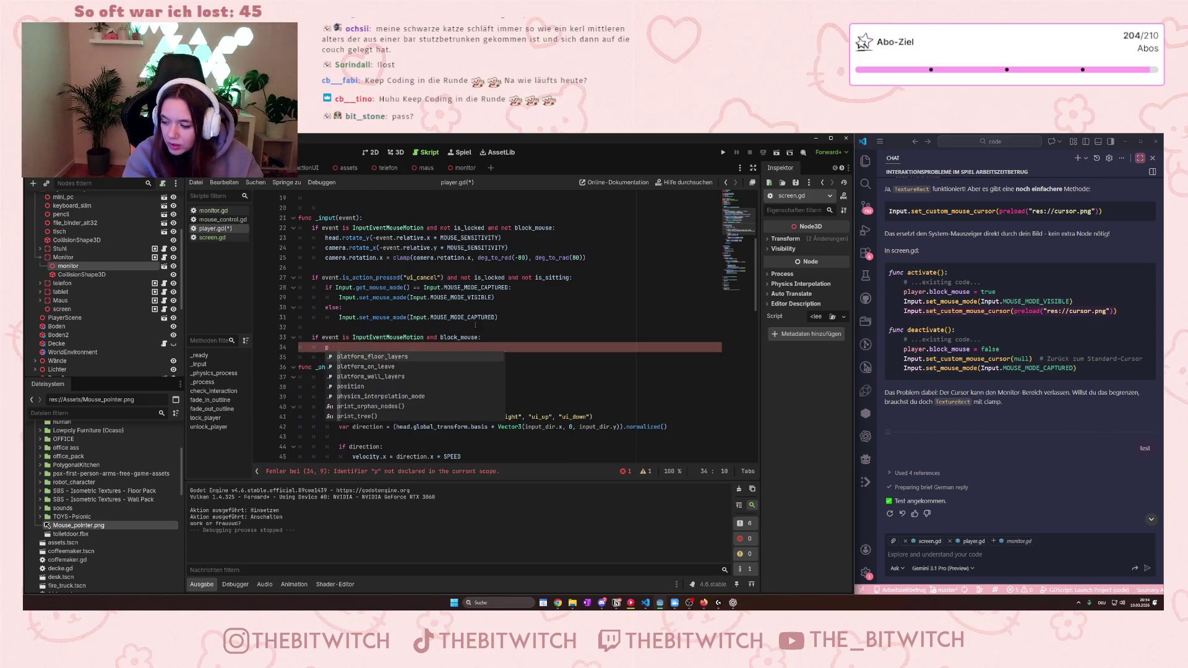
Step: Review the is_on_floor and else lines, then save player.gd and the scene
left_click(517, 379)
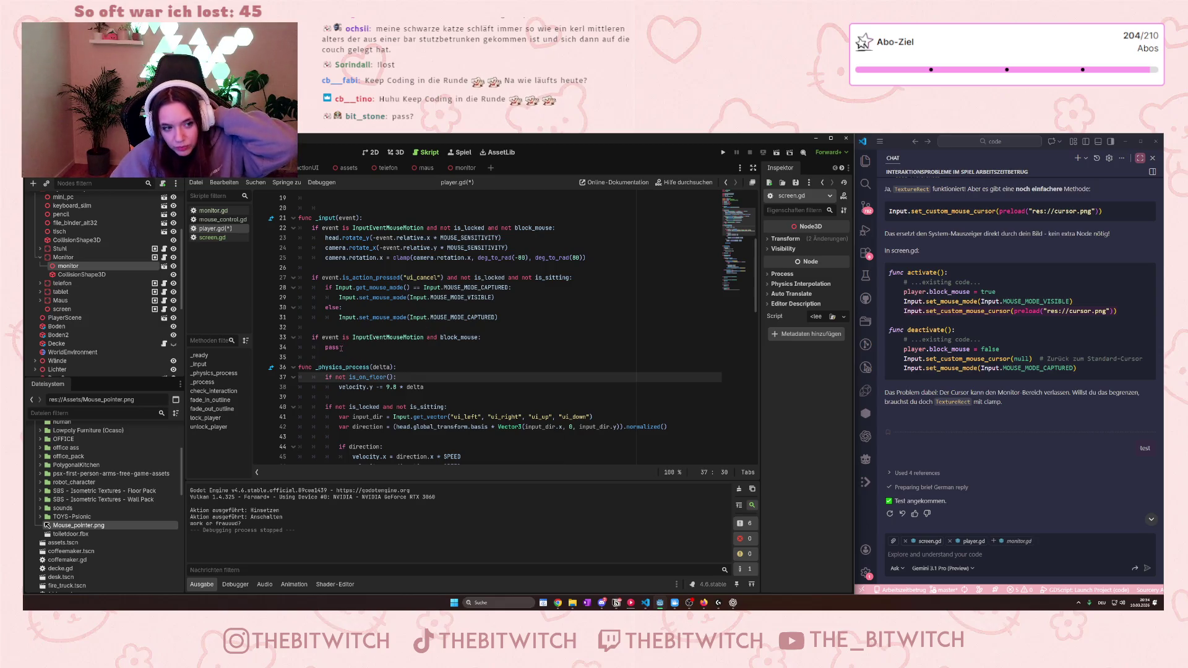
left_click(367, 309)
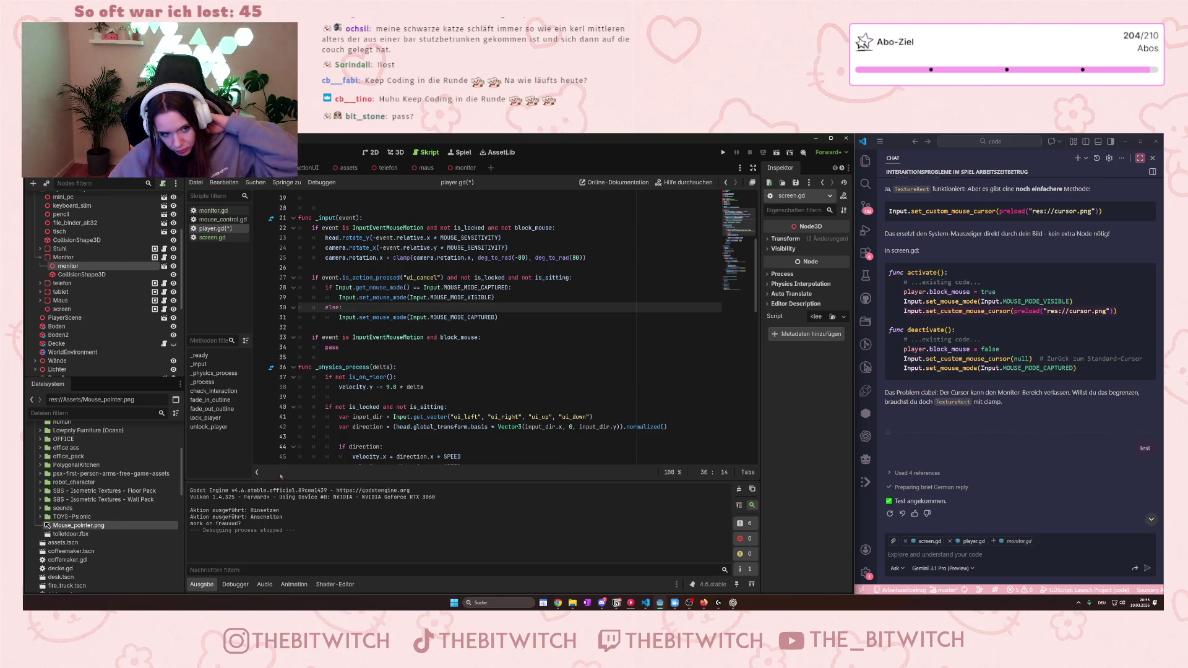
left_click(459, 357)
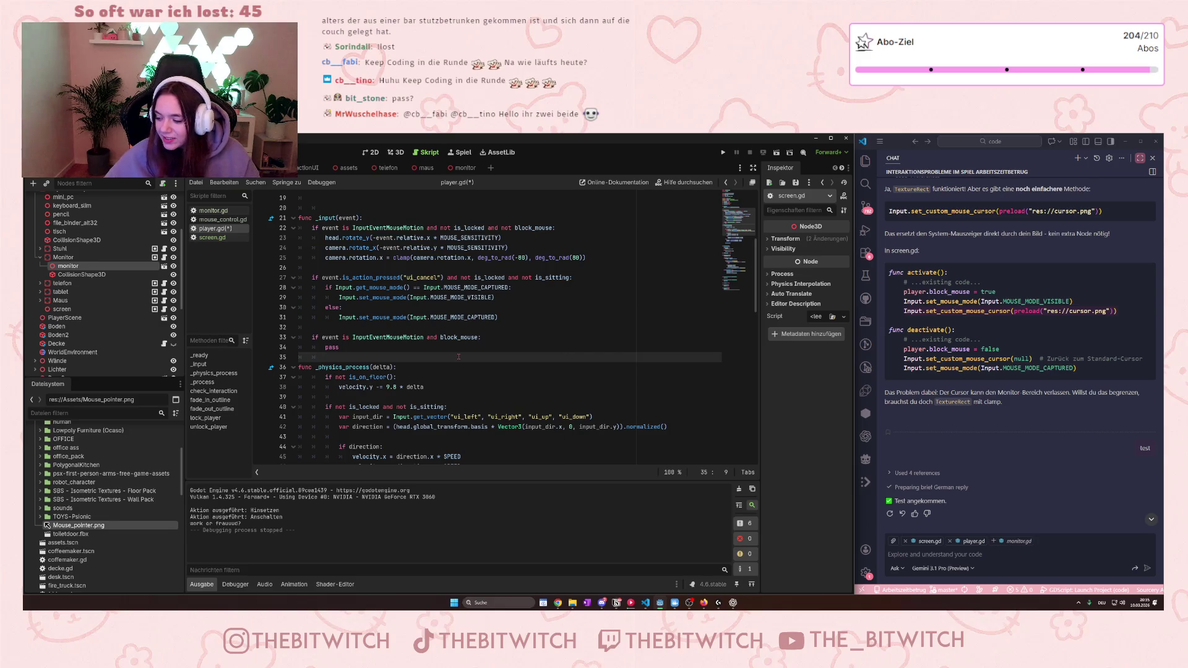
key("ctrl+s")
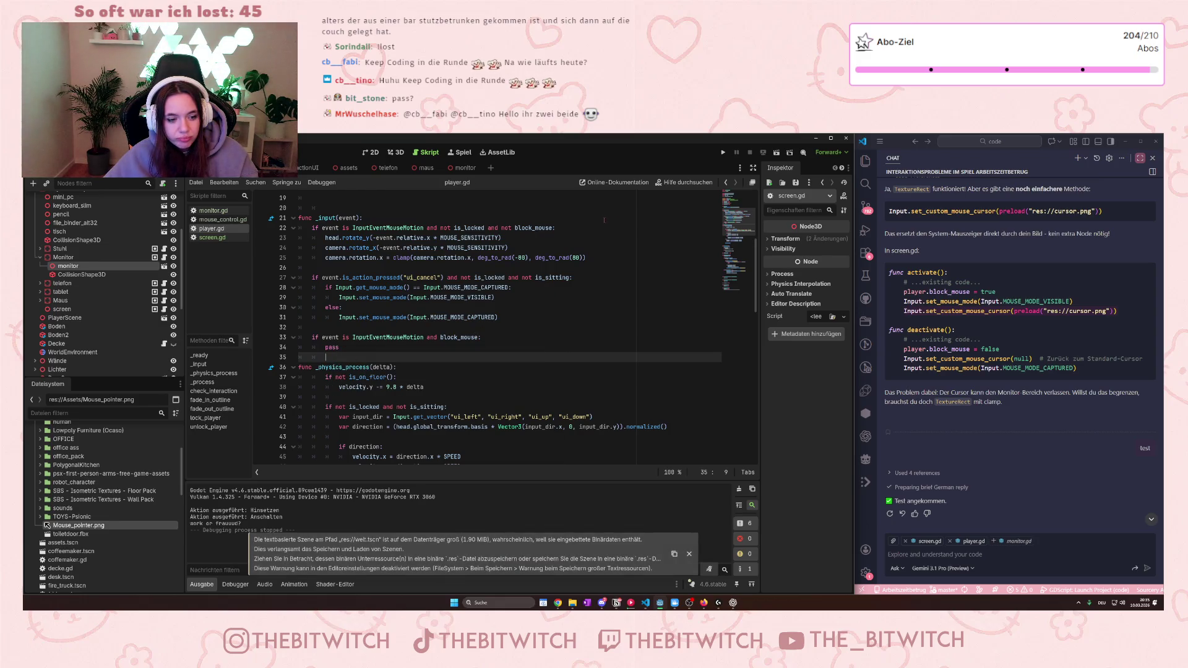
Step: Run the office game, walk to the desk, sit down and switch the monitor on
left_click(723, 152)
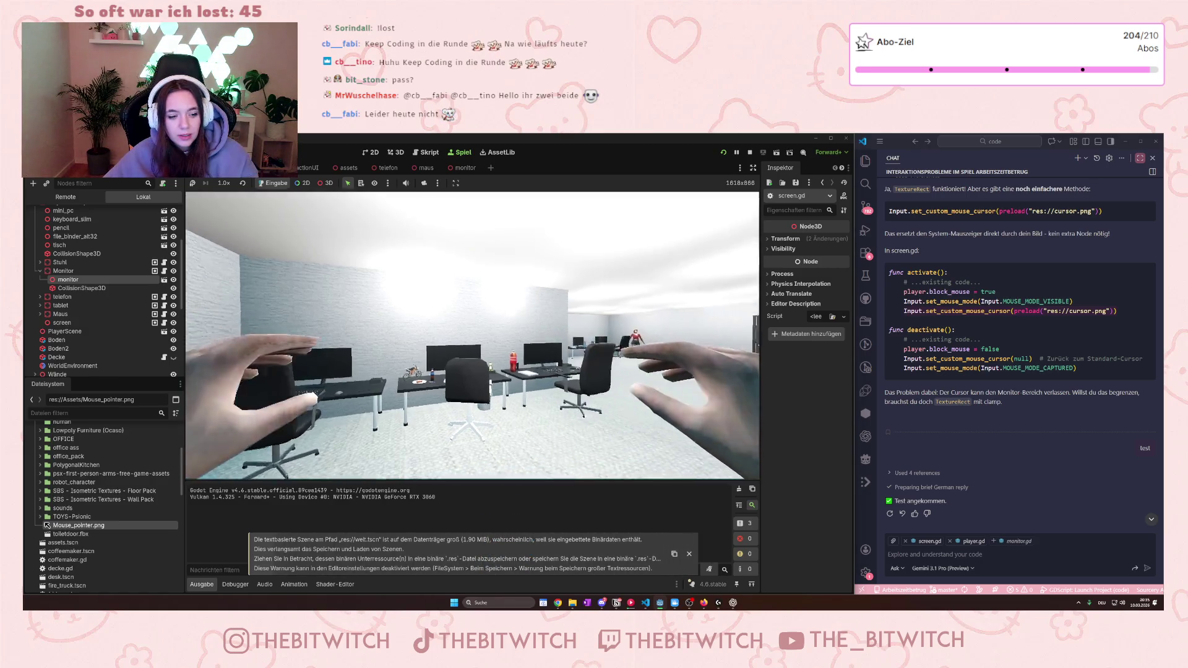
key("w")
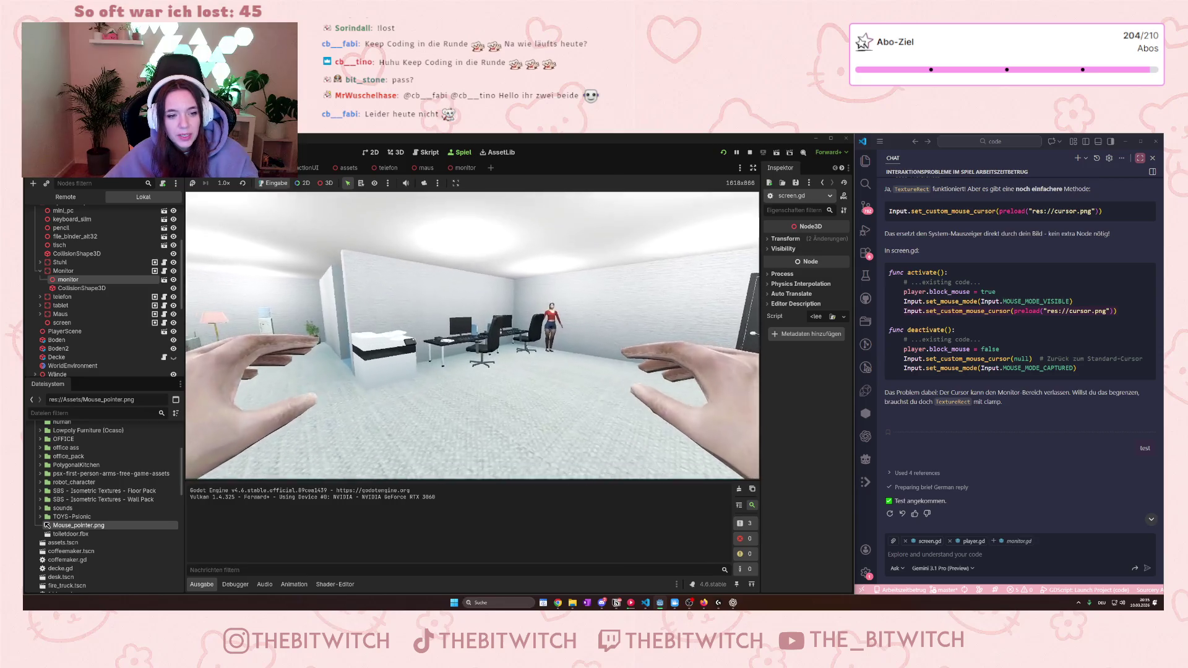
key("w")
key("e")
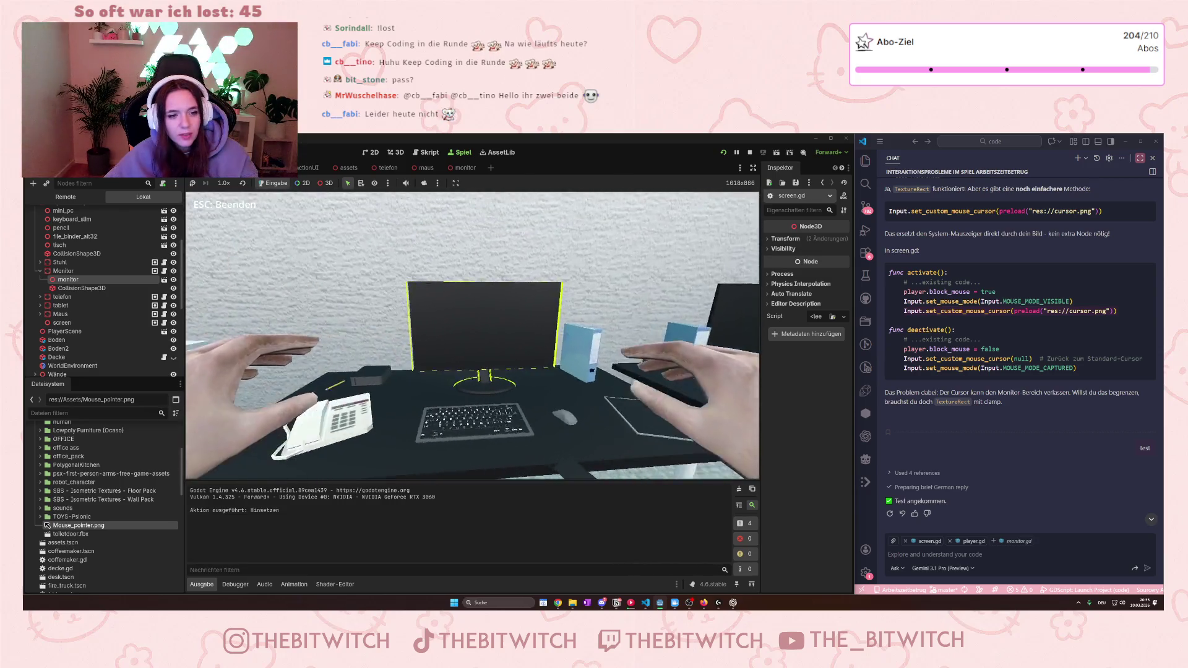
key("e")
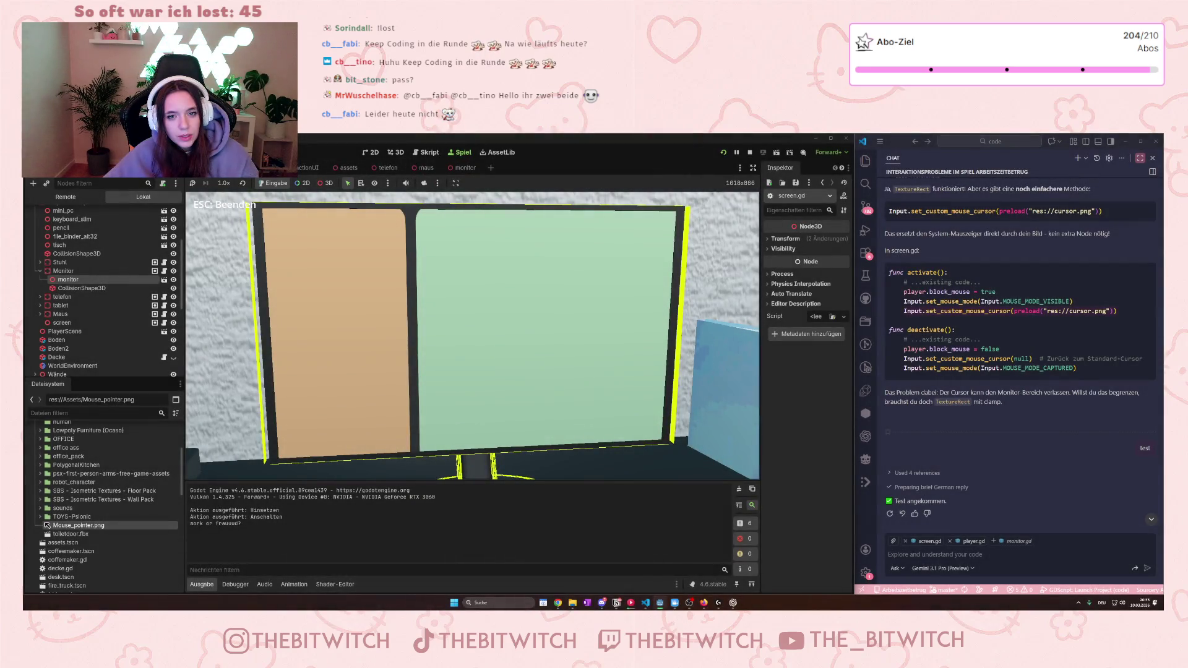
Step: Back out of the monitor and seated desk views with Esc, then stop the game
key("Escape")
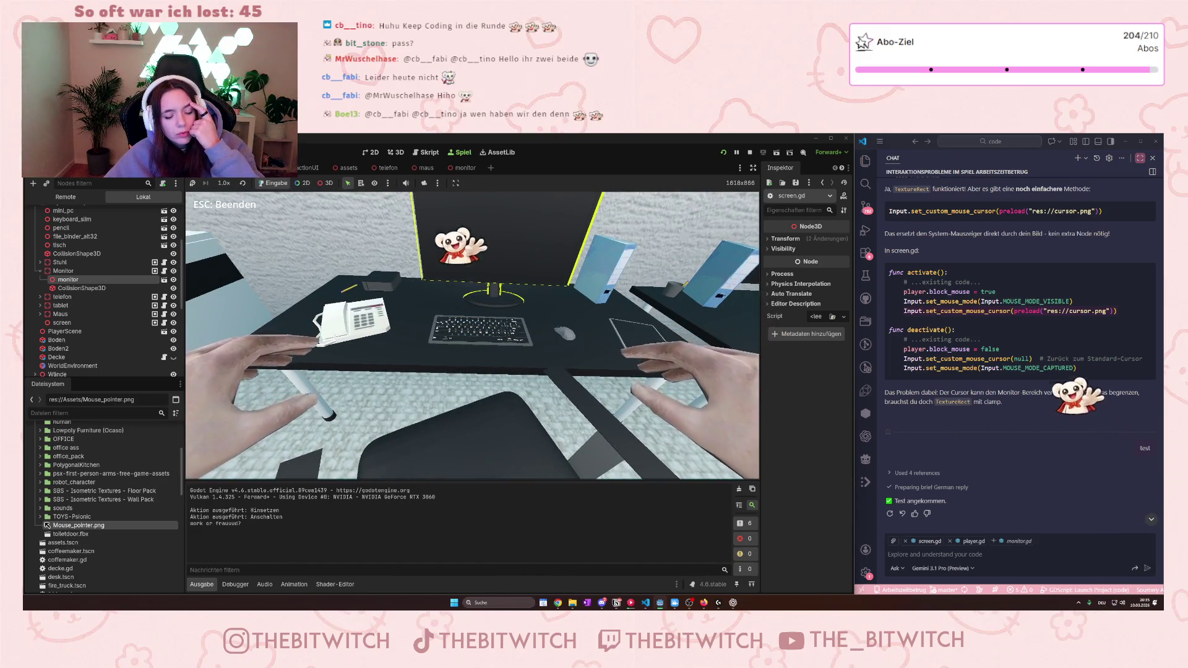
key("Escape")
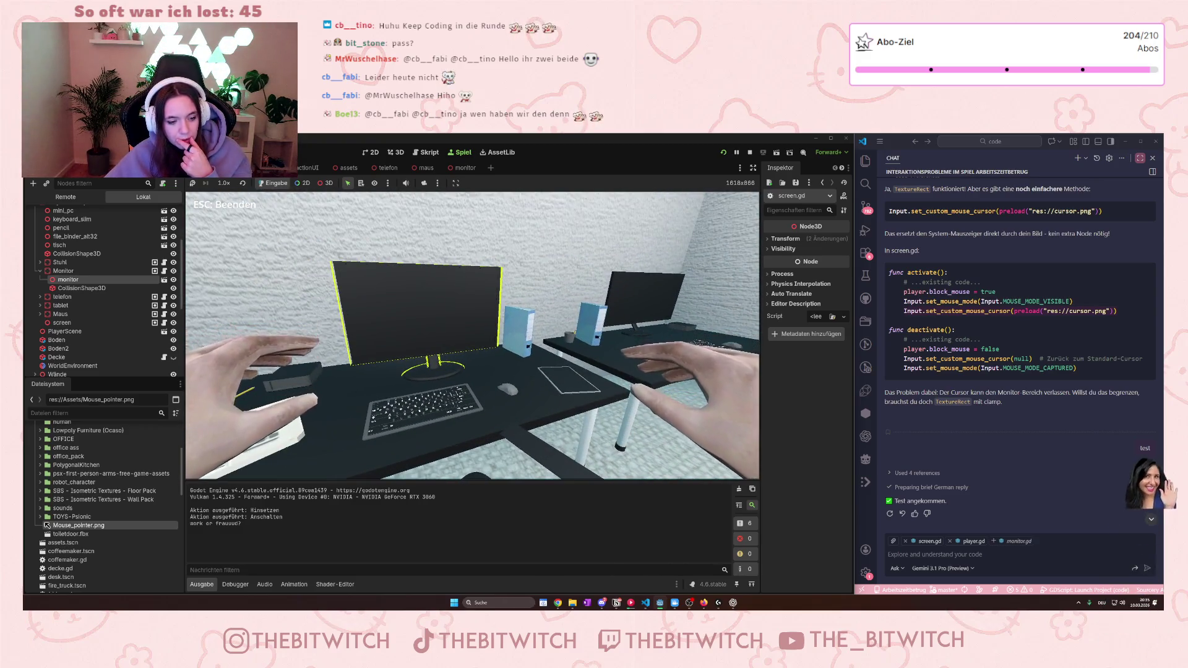
key("Escape")
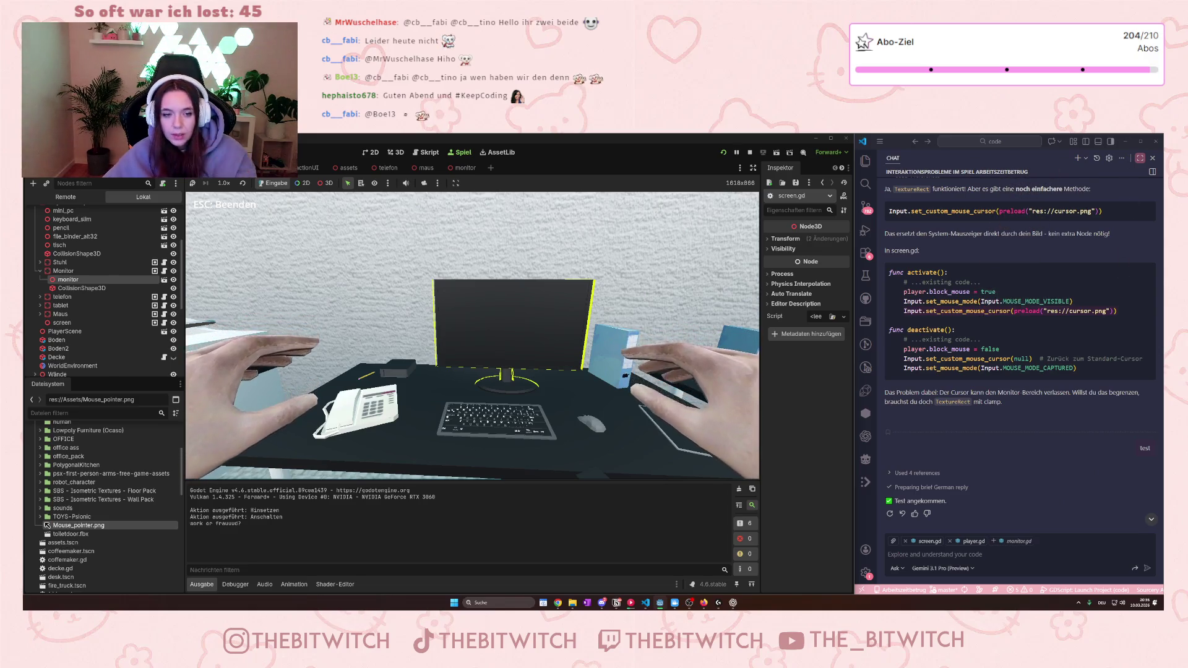
key("Escape")
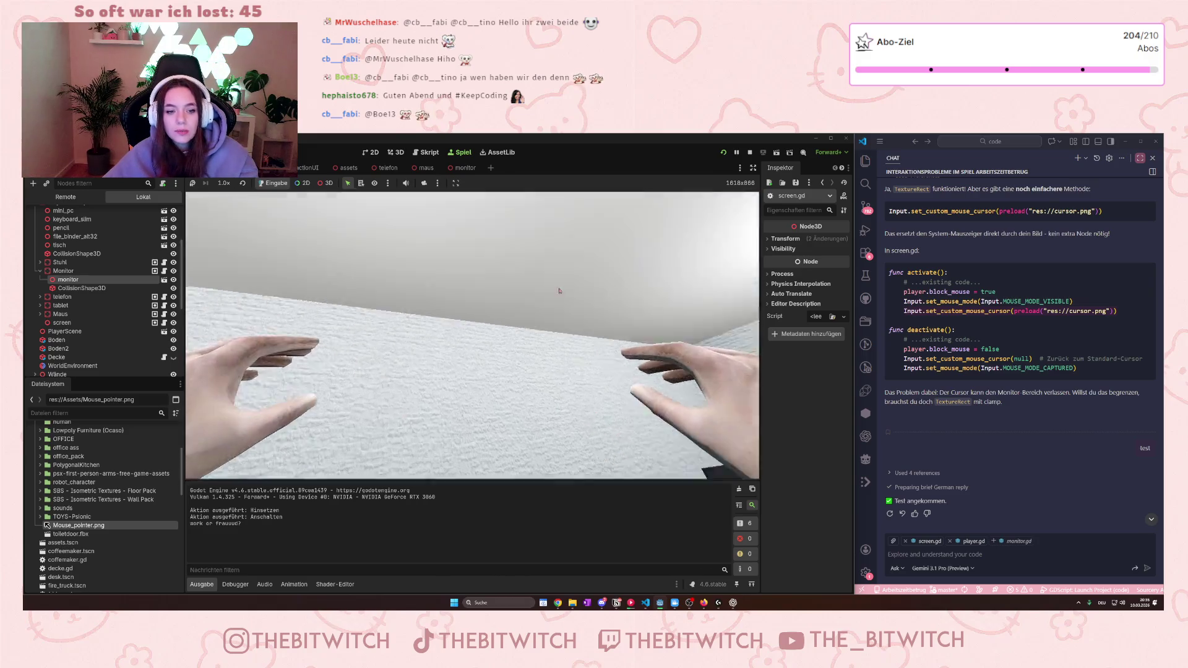
left_click(749, 152)
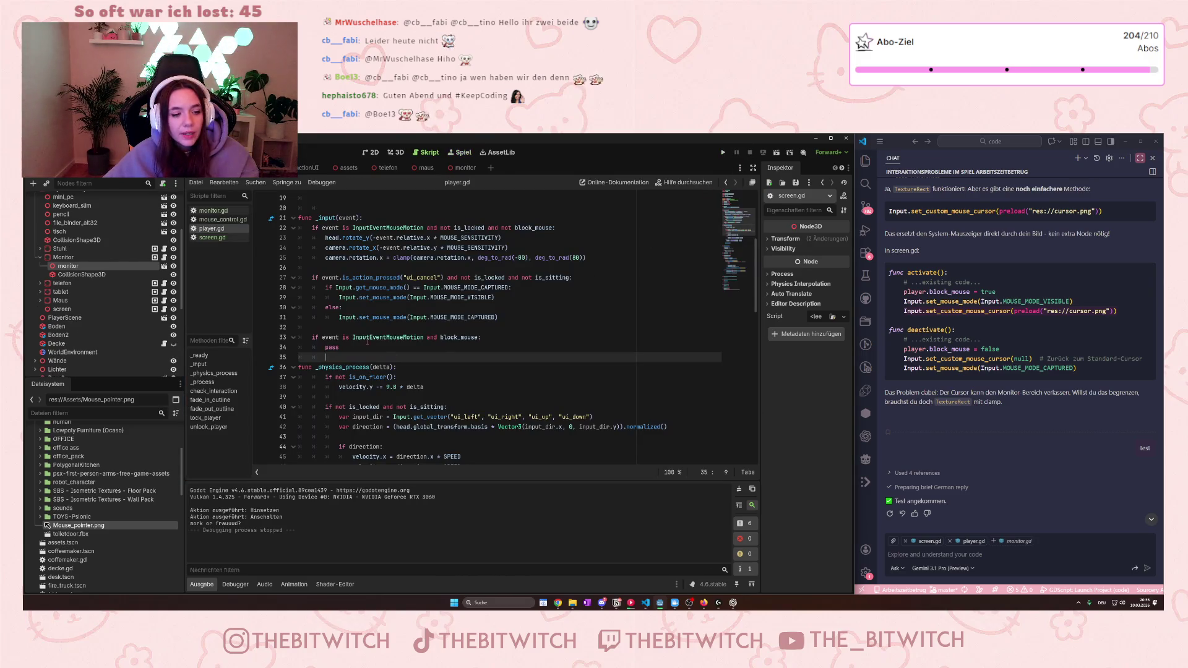
Step: Replace pass with Input.set_custom_mouse_cursor(preload(...)), dropping the three pasted camera lines, and save
double_click(337, 347)
type("#")
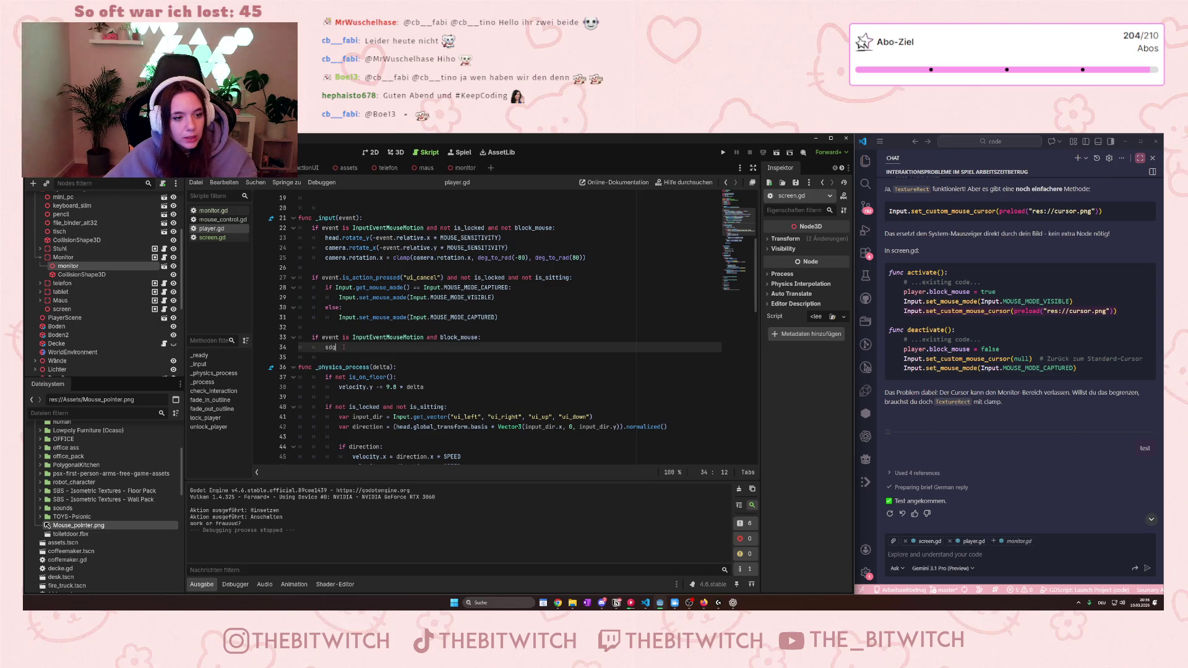
key("ctrl+v")
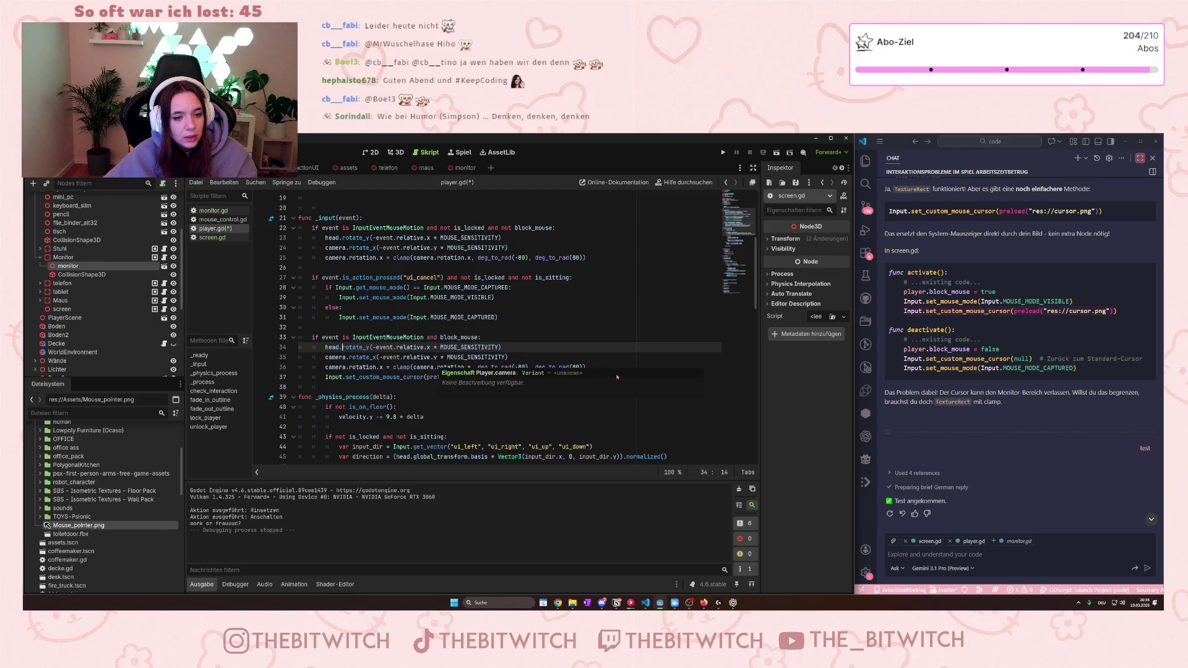
left_click_drag(590, 365, 324, 347)
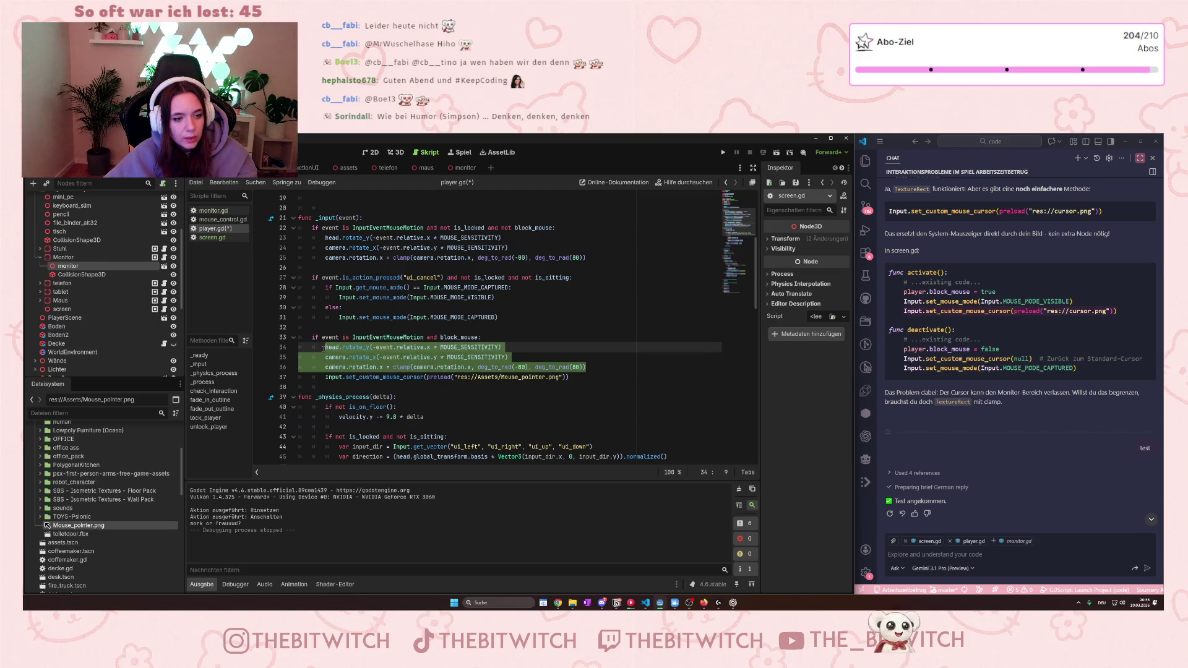
key("BackSpace")
key("BackSpace")
key("BackSpace")
key("BackSpace")
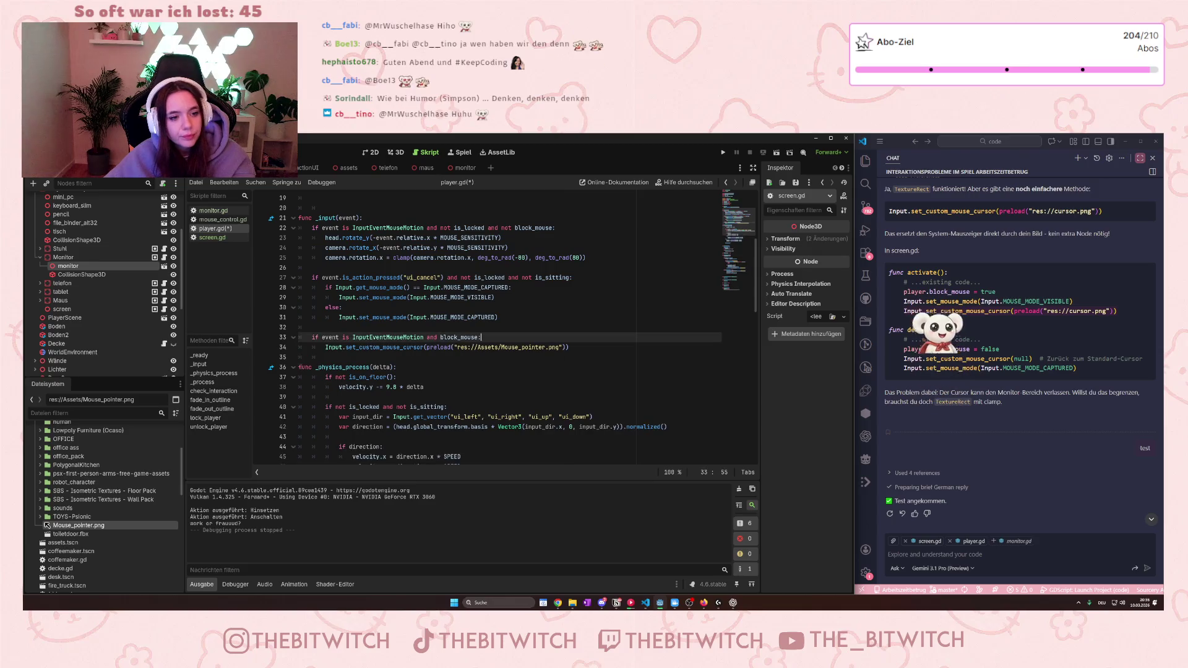
left_click(377, 347)
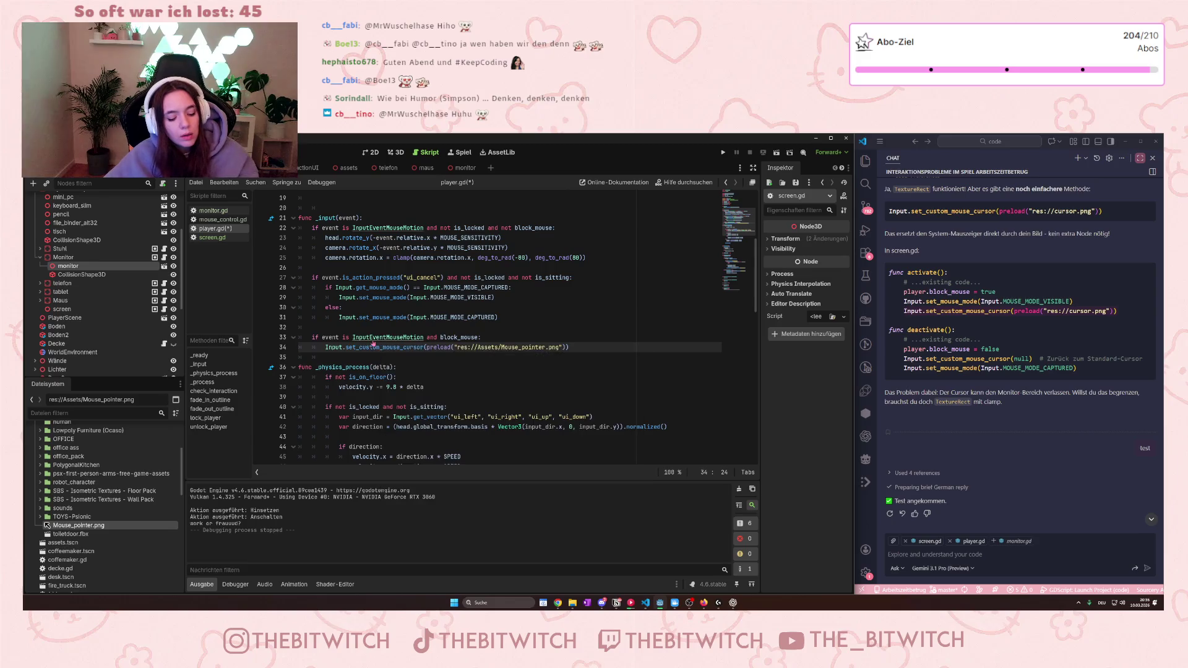
key("ctrl+s")
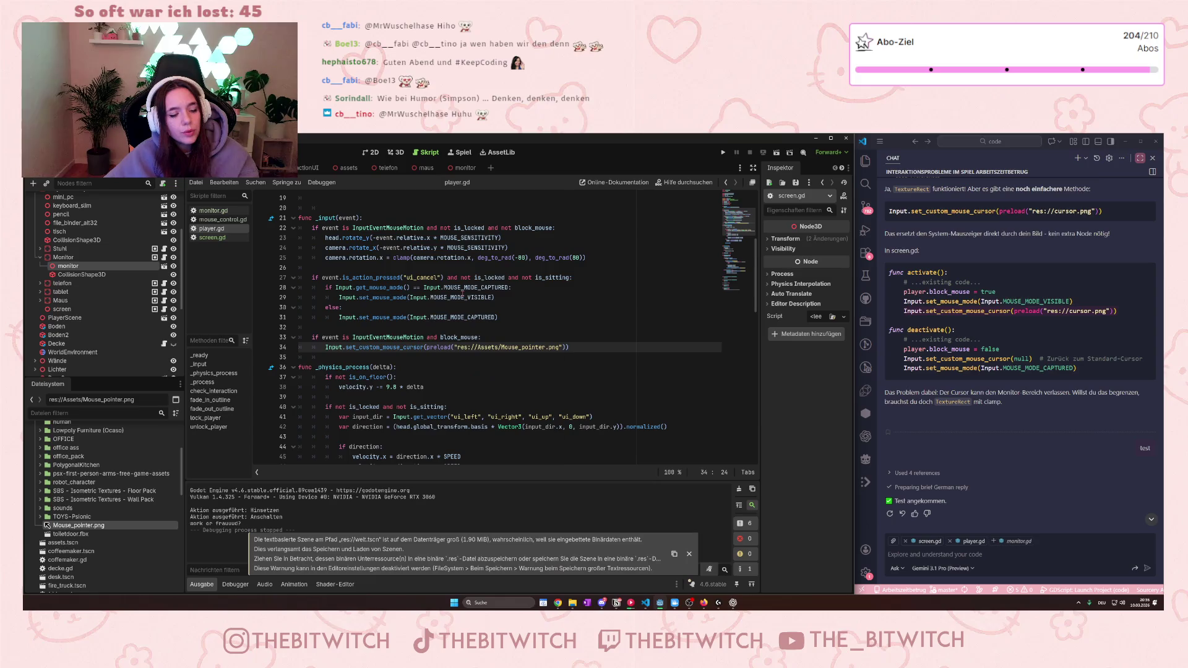
Step: Copy the MOUSE_MODE_VISIBLE set_mouse_mode line below the cursor line and rerun the game
left_click_drag(495, 298, 339, 298)
key("ctrl+c")
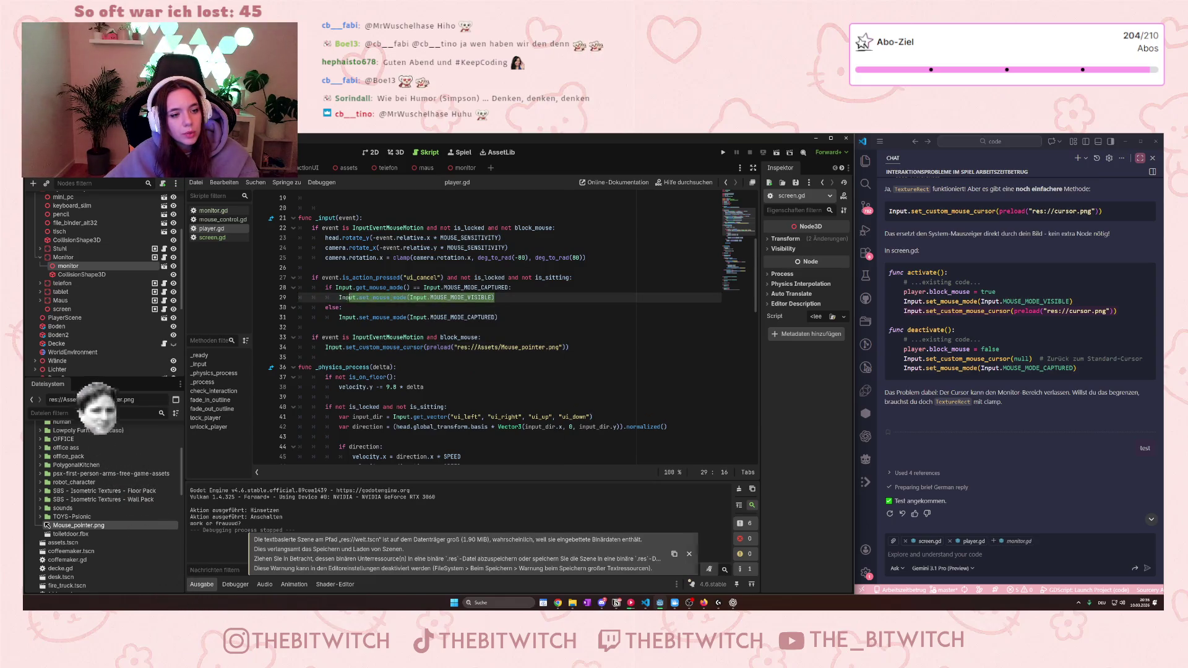
left_click(568, 347)
key("Return")
key("ctrl+v")
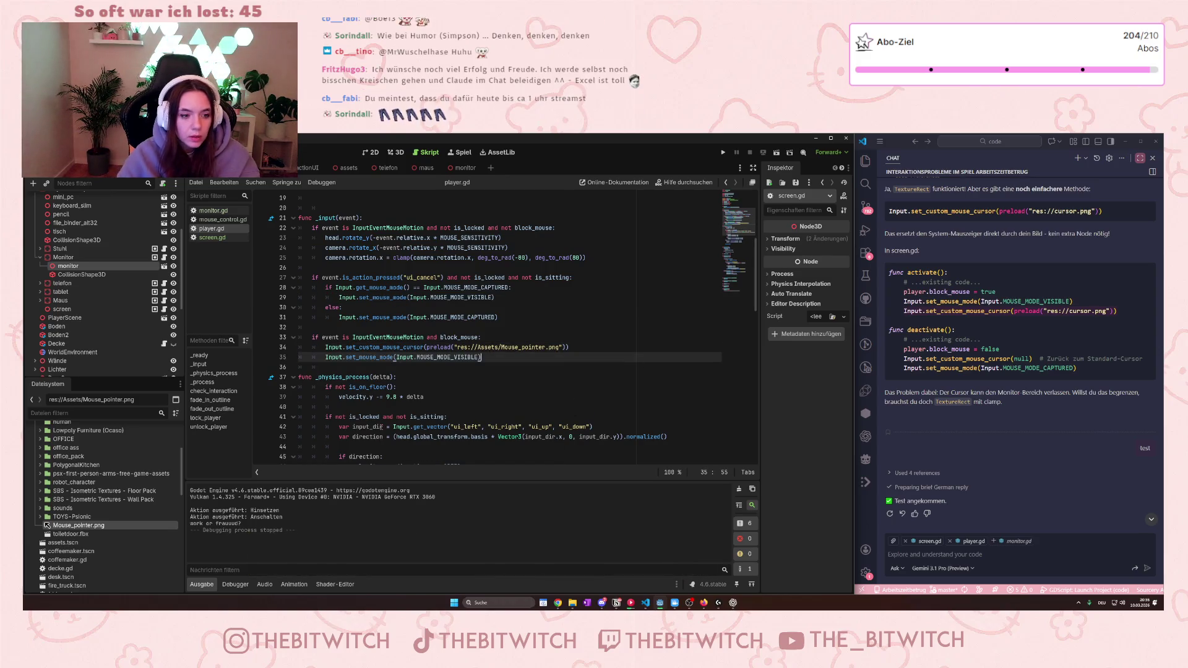
left_click(519, 317)
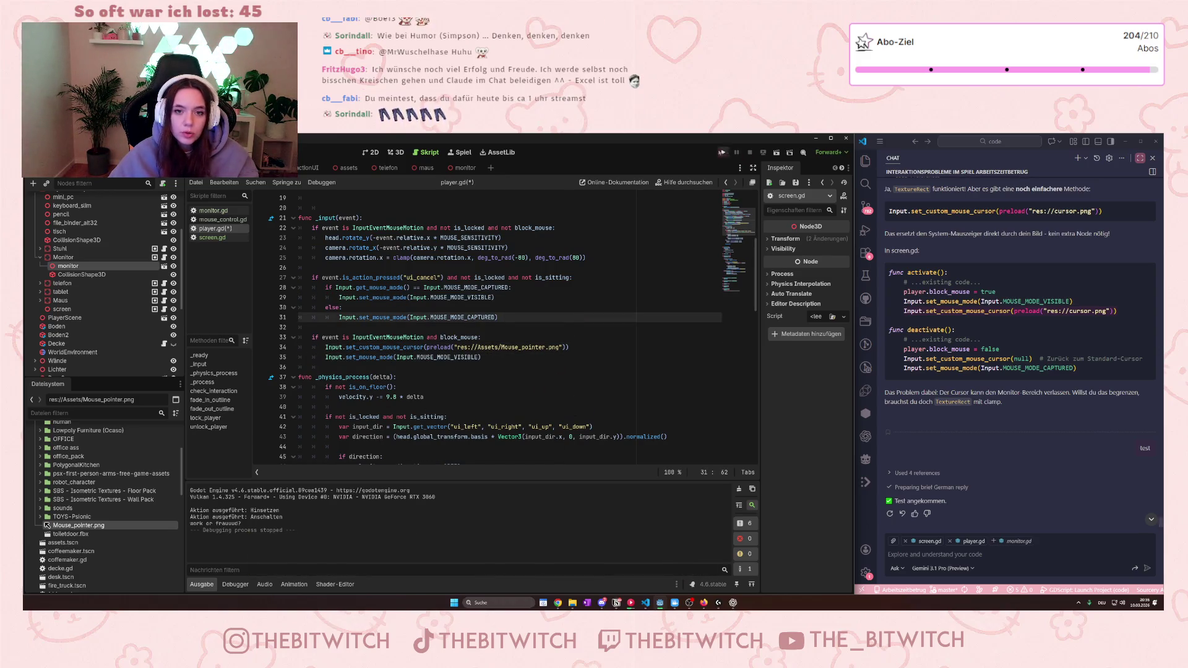
left_click(725, 153)
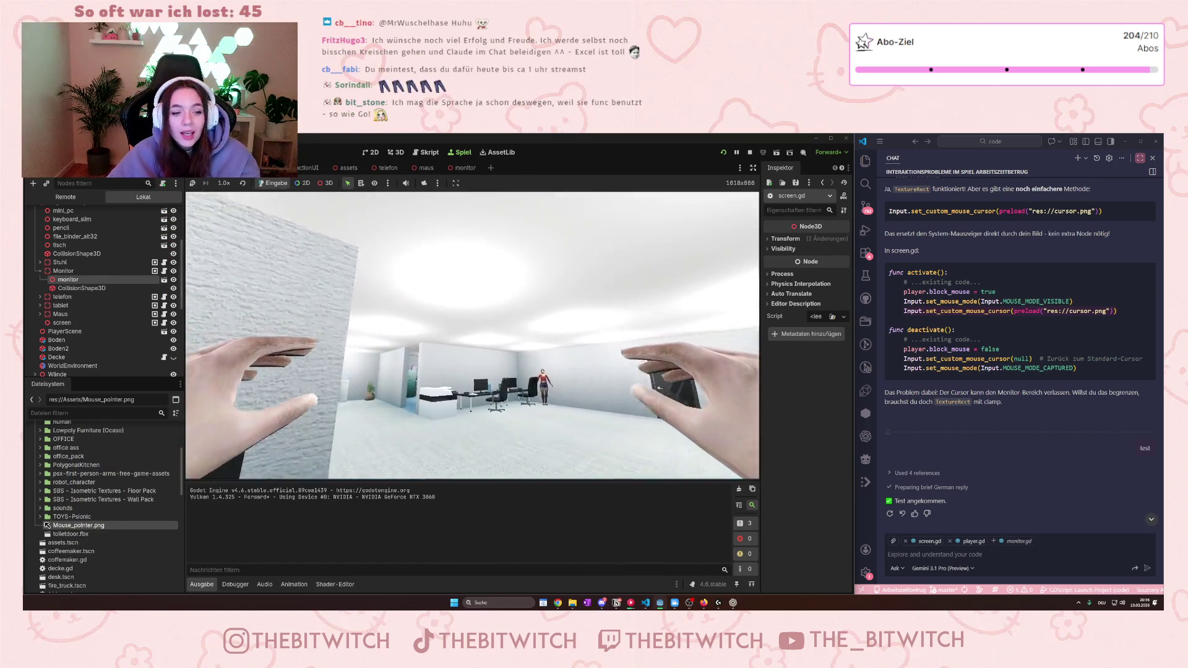
Step: Walk to the desk, sit and use the monitor, leave with Esc twice, then stop the game
key("w")
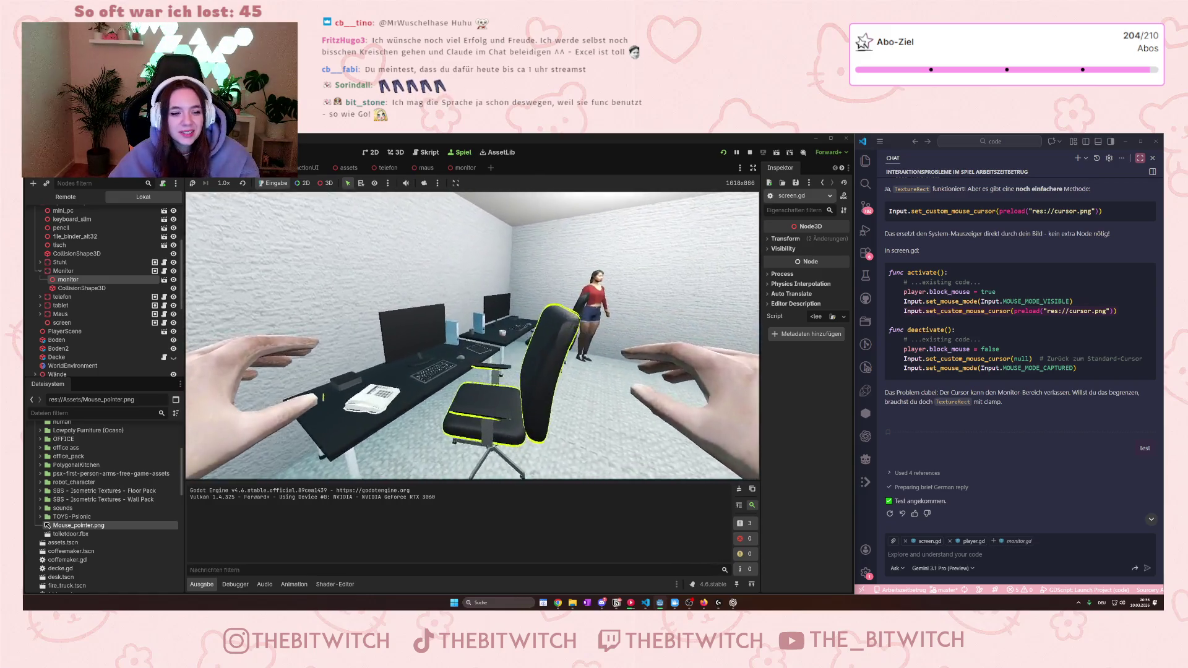
key("e")
key("e")
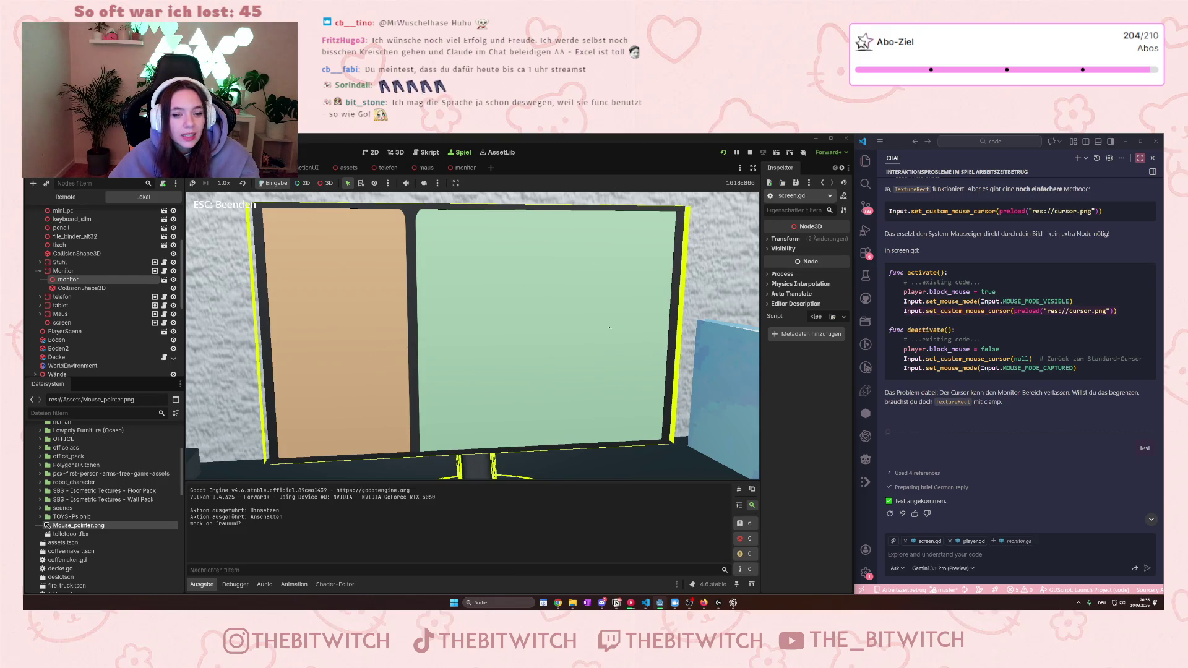
key("Escape")
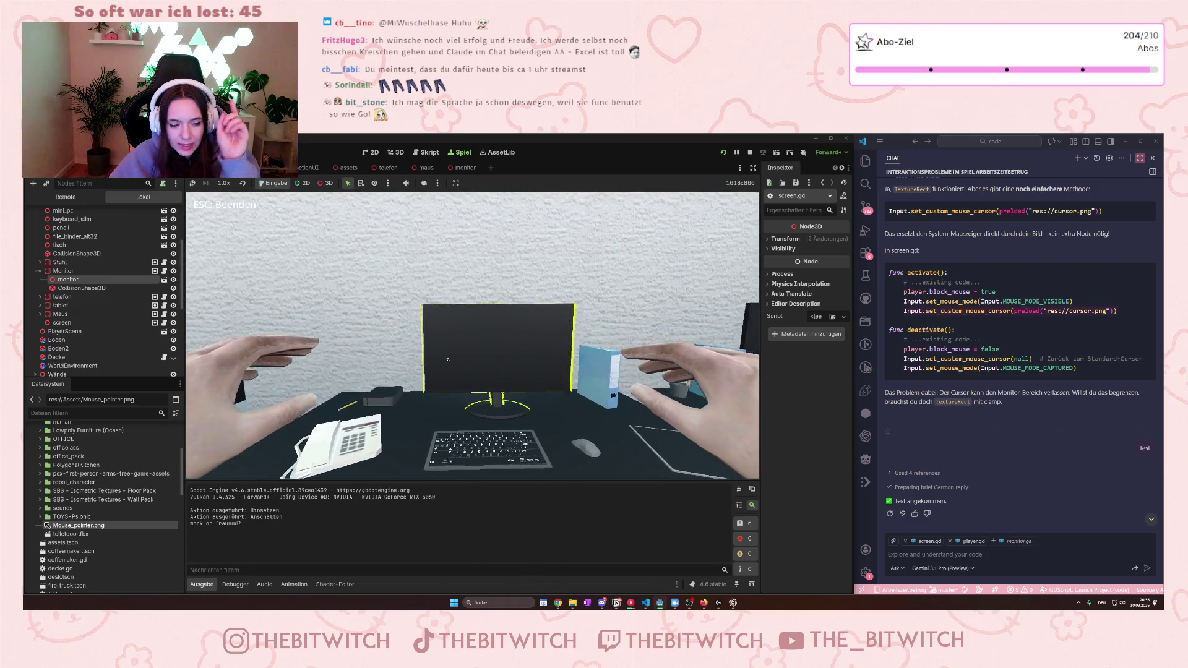
key("Escape")
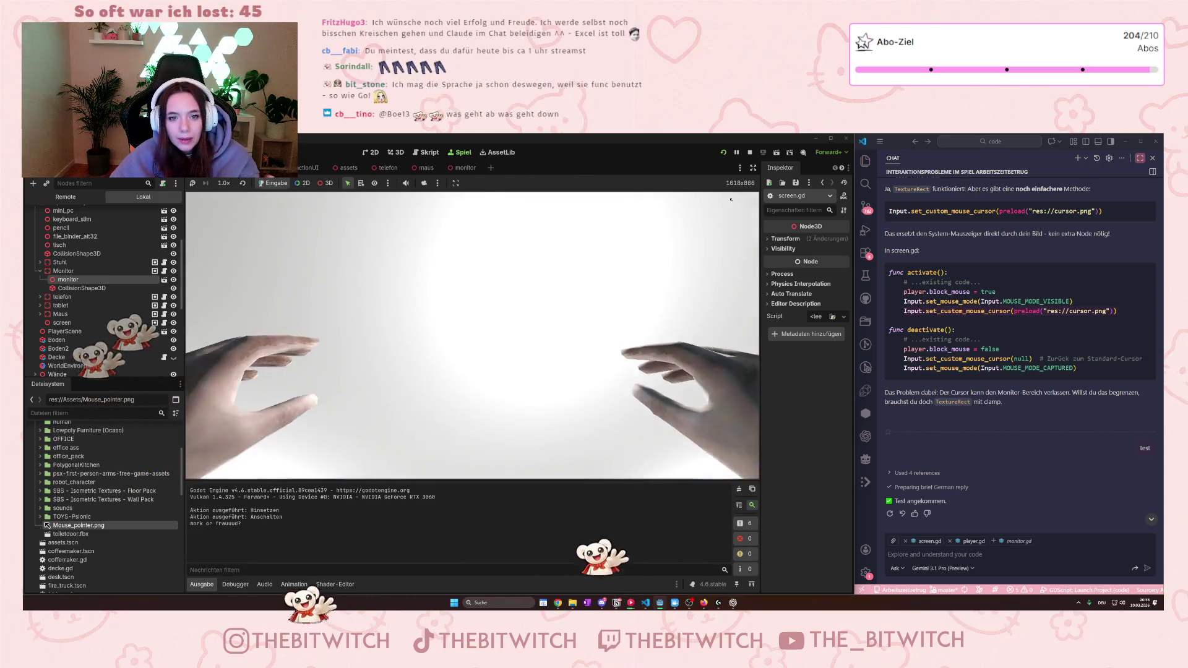
left_click(749, 153)
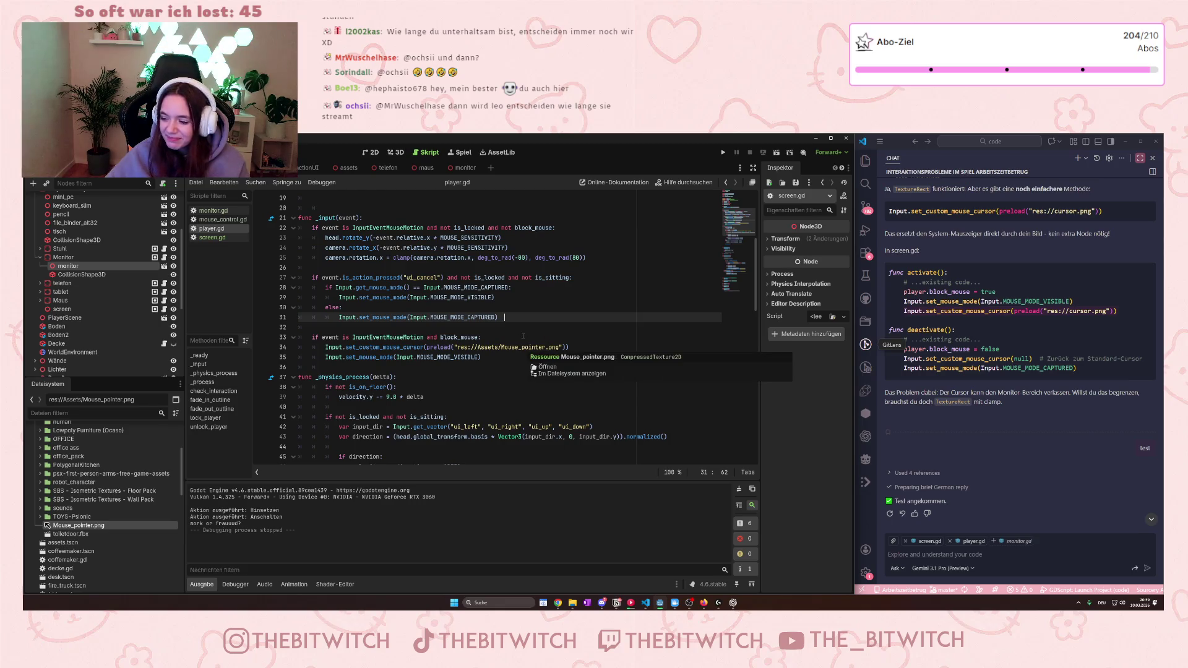
left_click(425, 308)
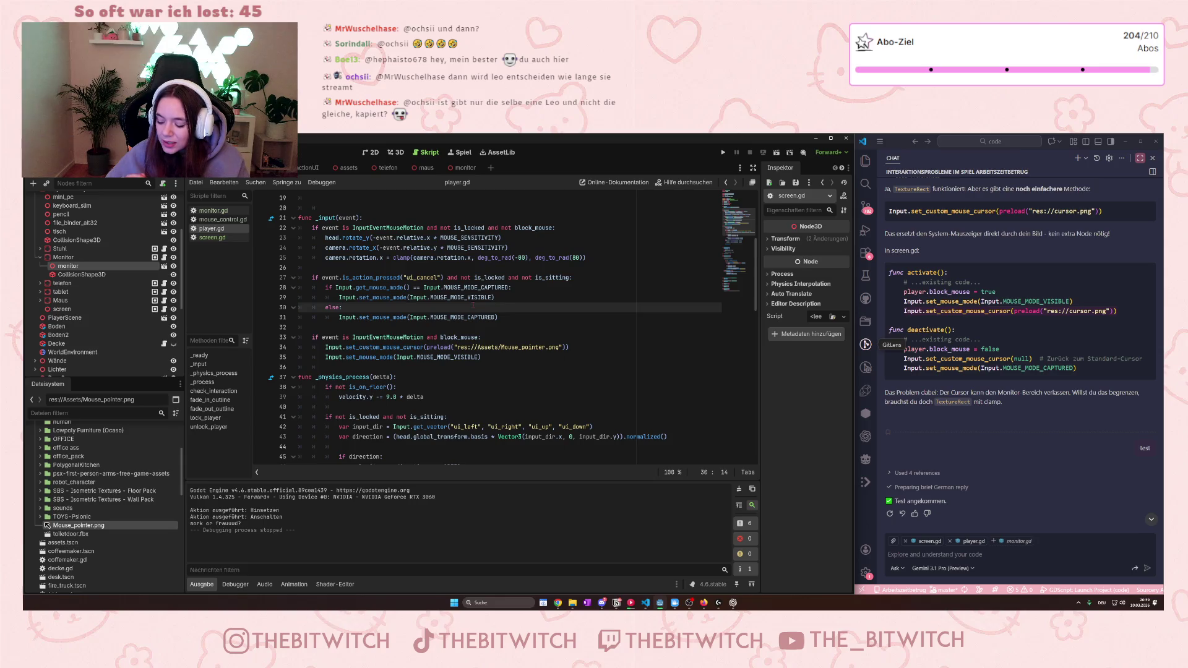
scroll(473, 305, "down", 15)
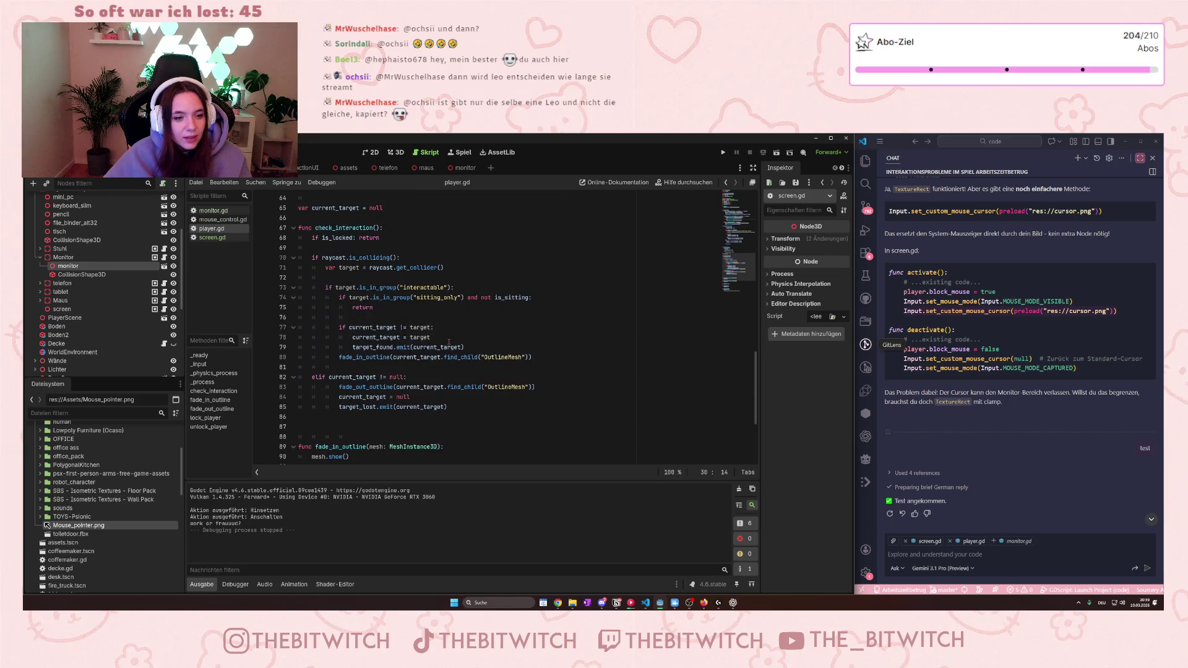
scroll(448, 342, "down", 5)
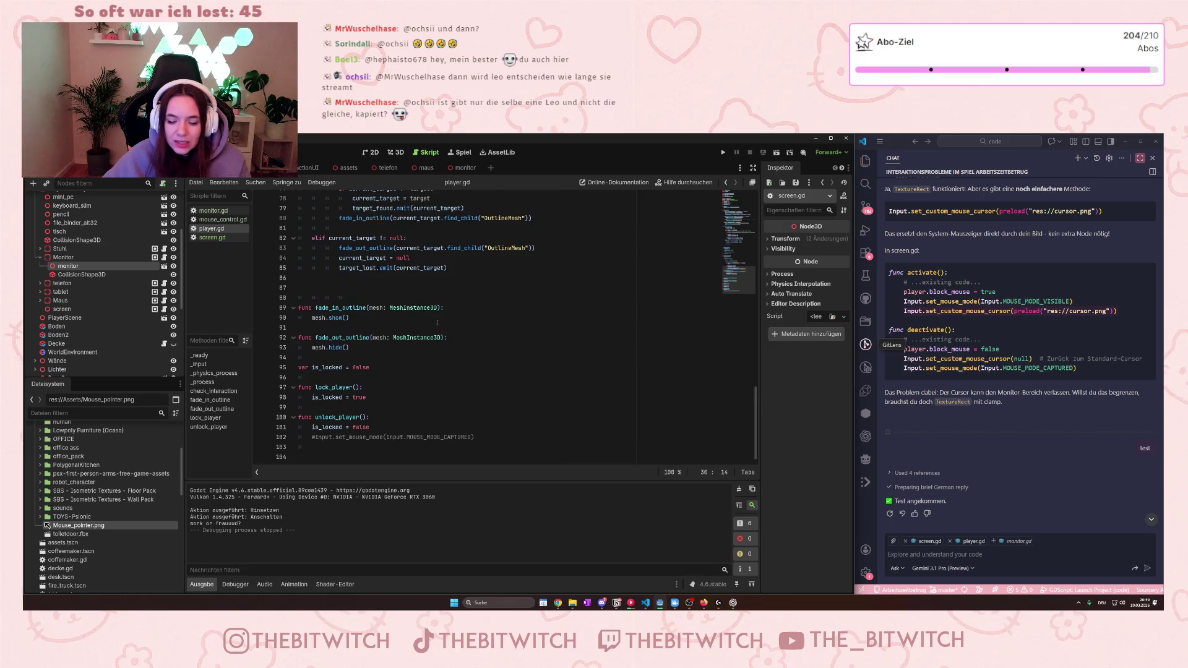
scroll(442, 330, "up", 10)
scroll(416, 278, "up", 9)
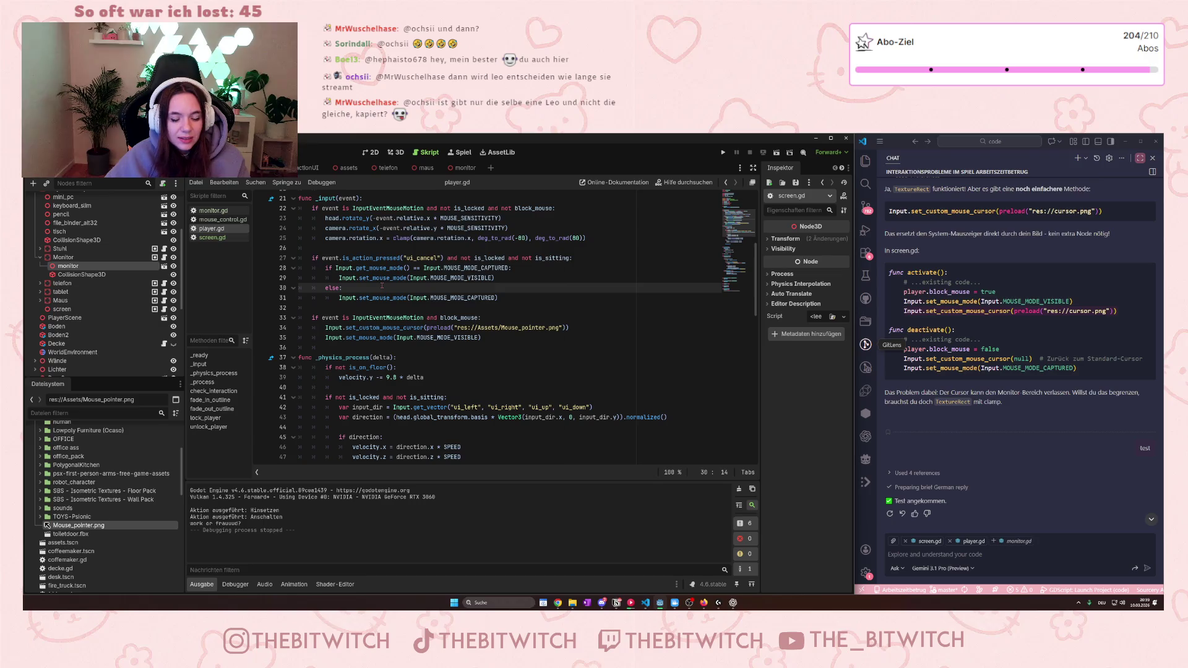
mouse_move(386, 300)
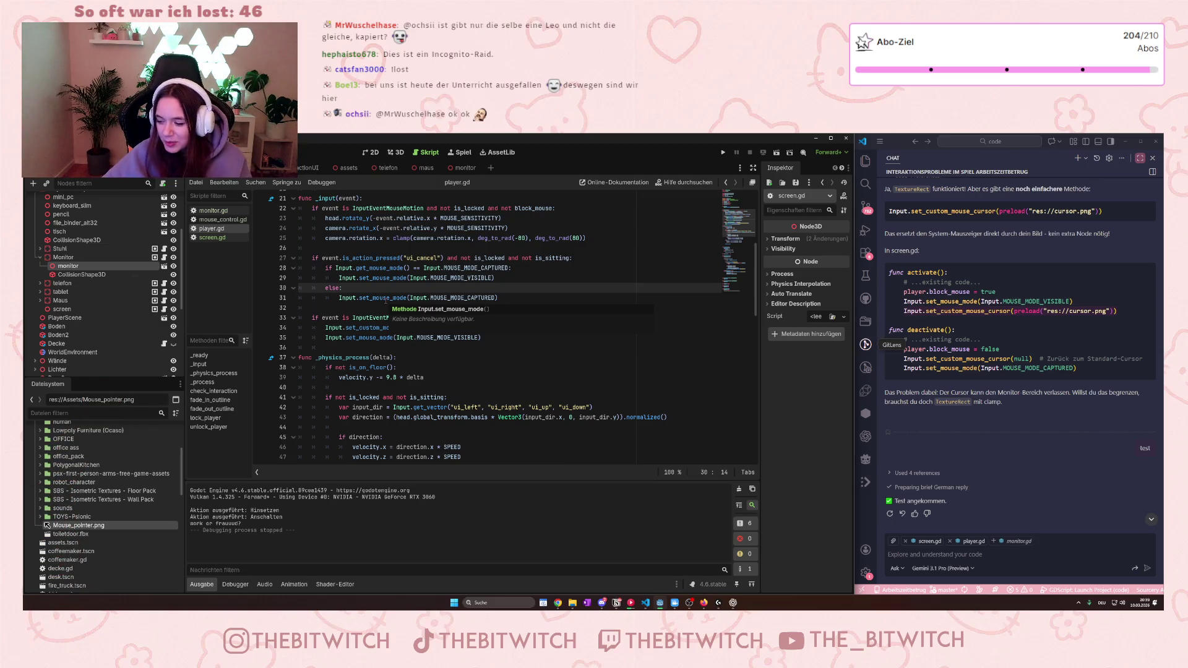
left_click(429, 308)
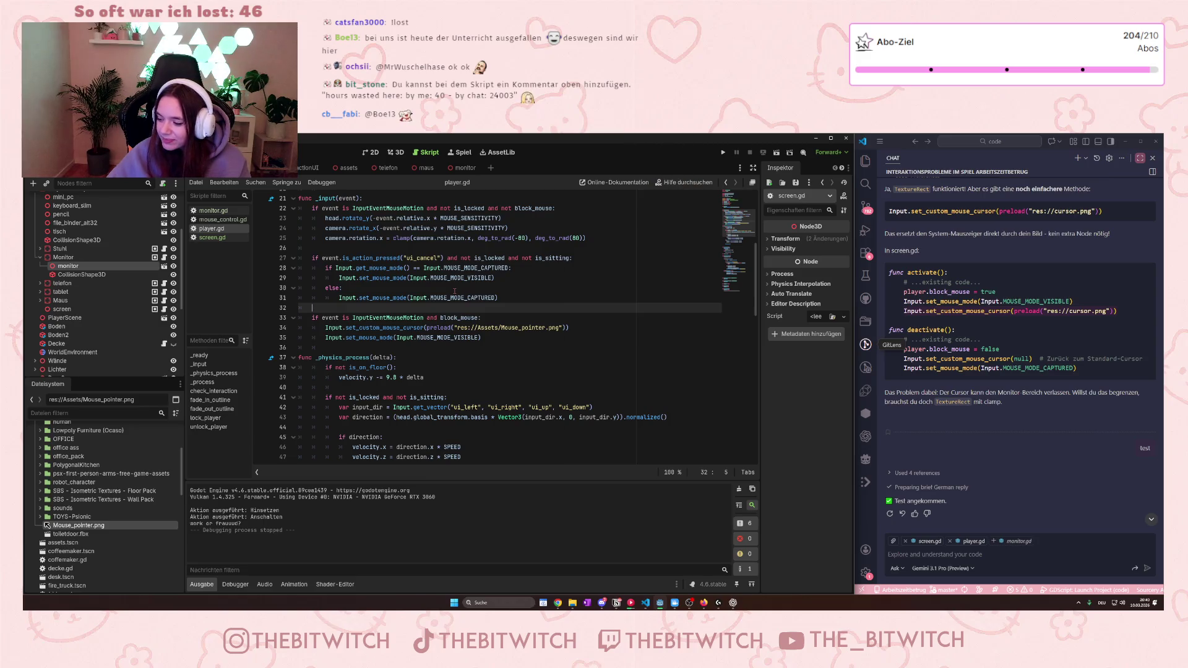
mouse_move(452, 296)
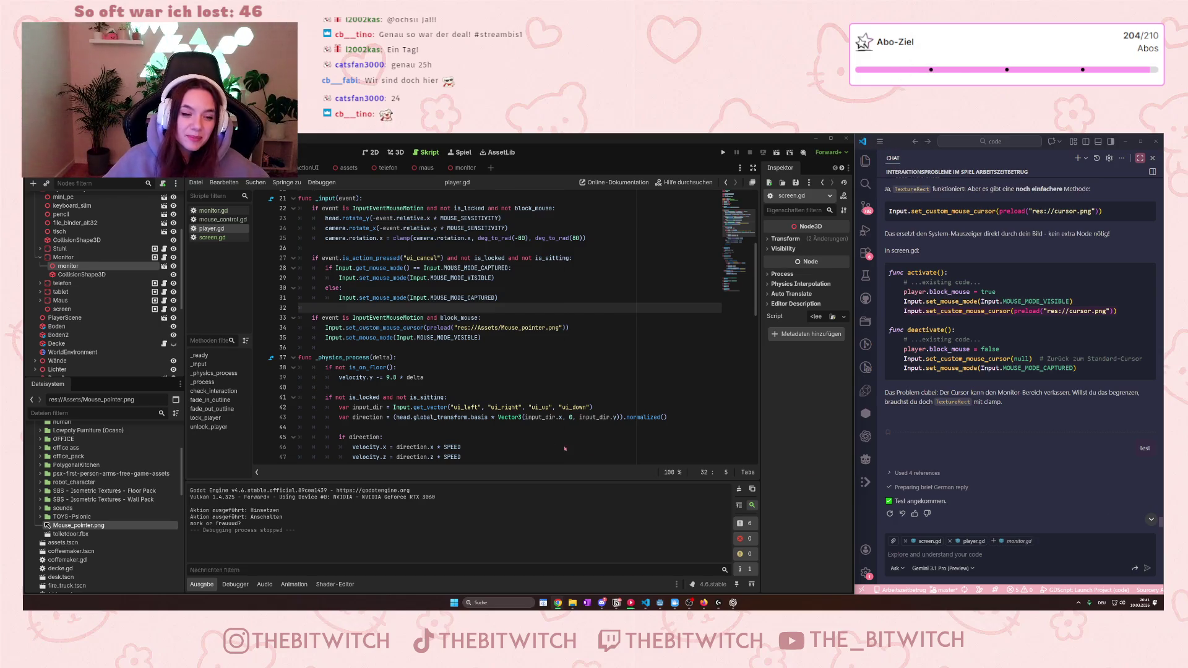
left_click(533, 350)
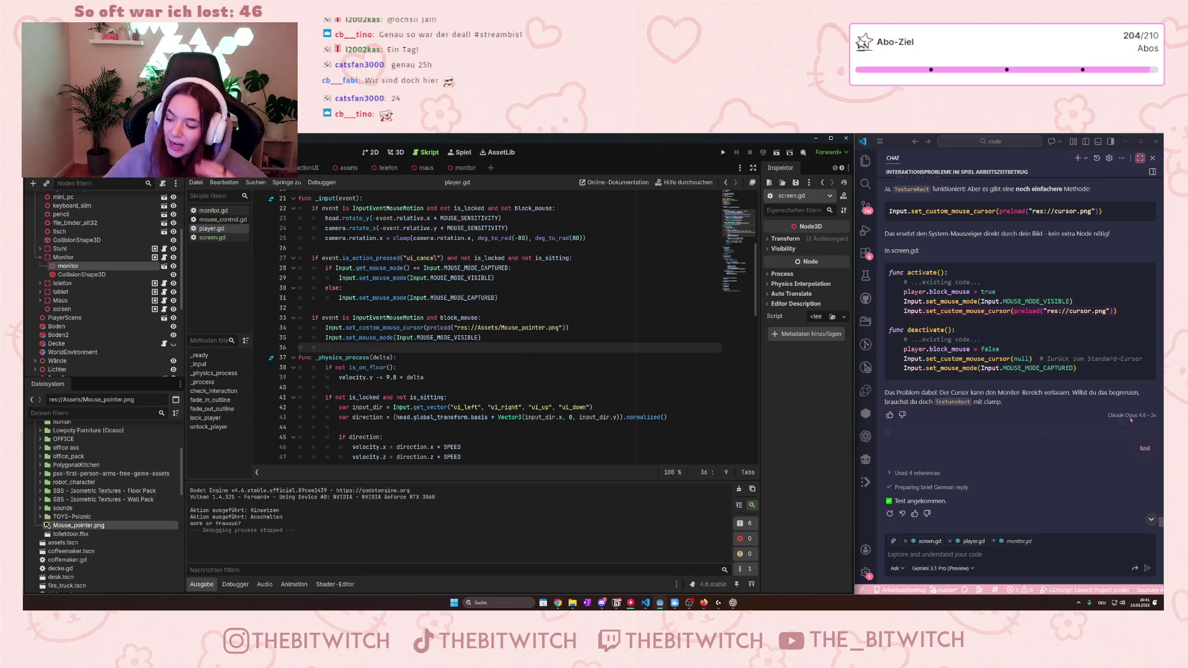
mouse_move(906, 419)
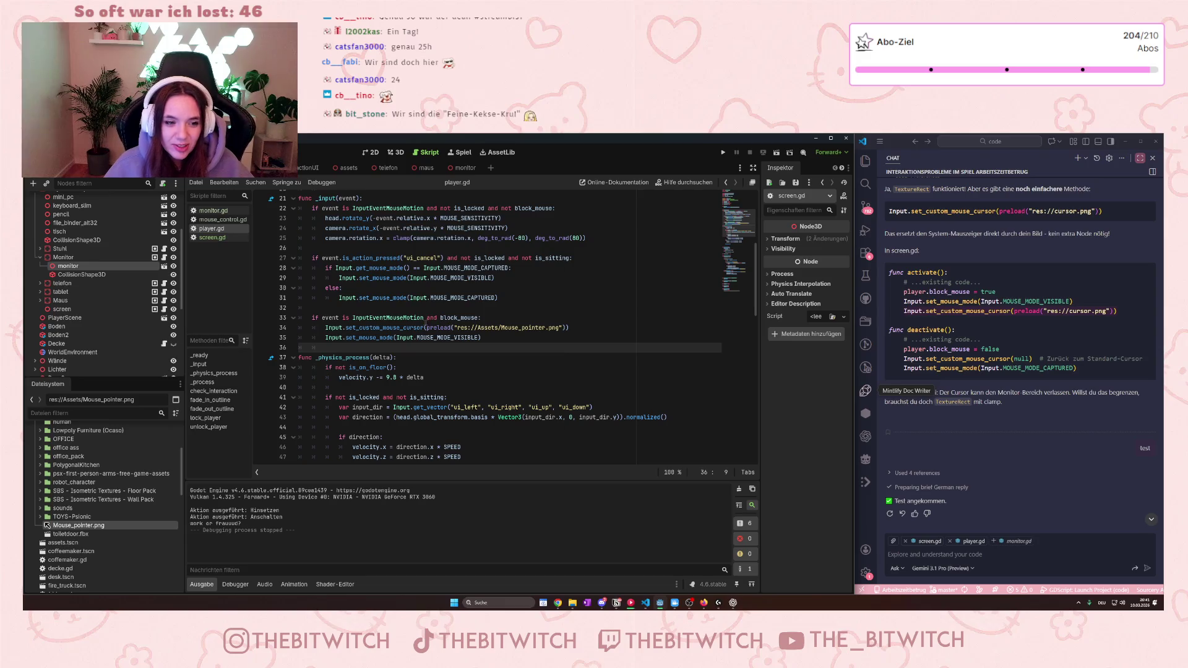
scroll(425, 326, "down", 3)
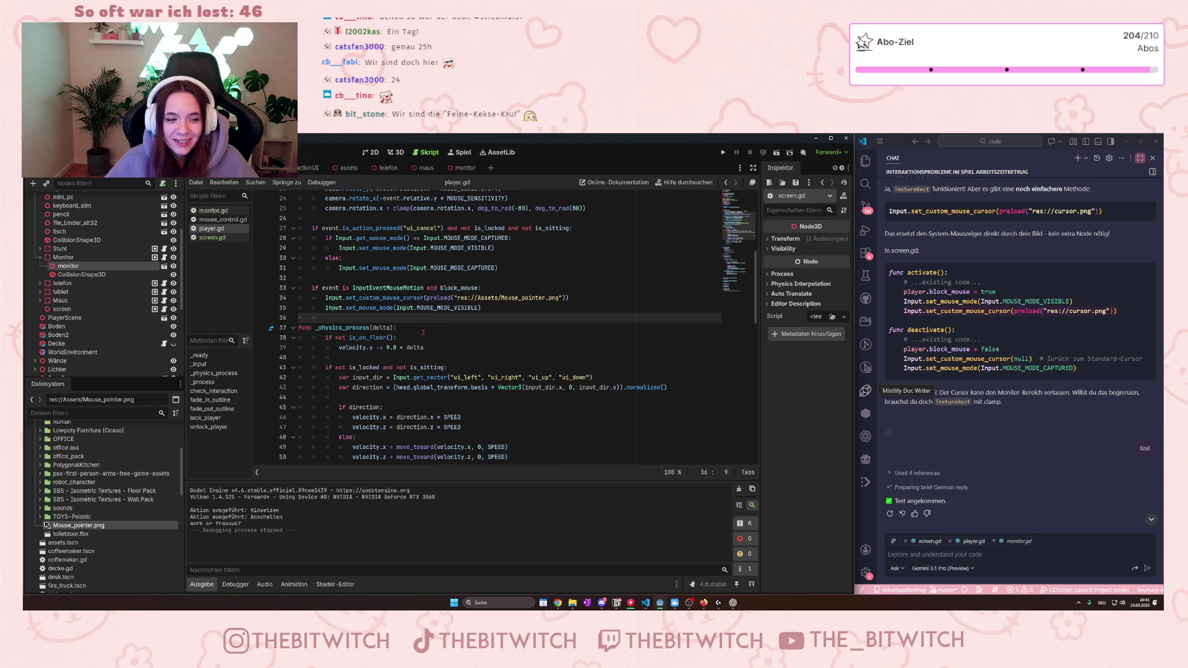
scroll(412, 321, "down", 3)
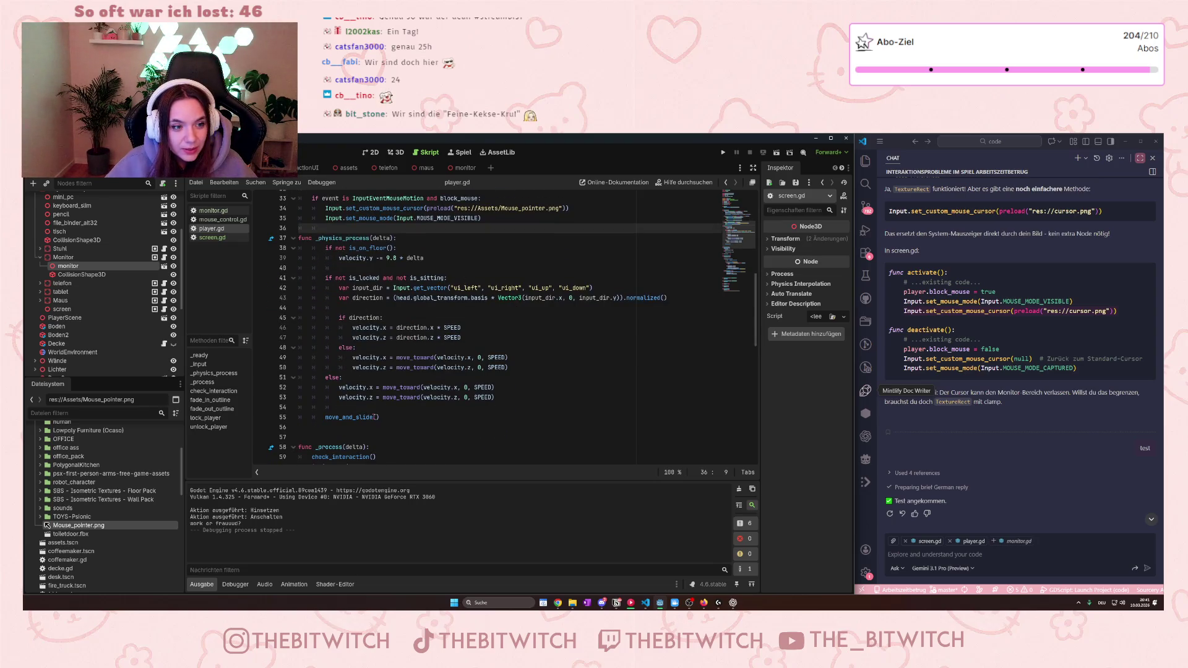
scroll(352, 457, "down", 6)
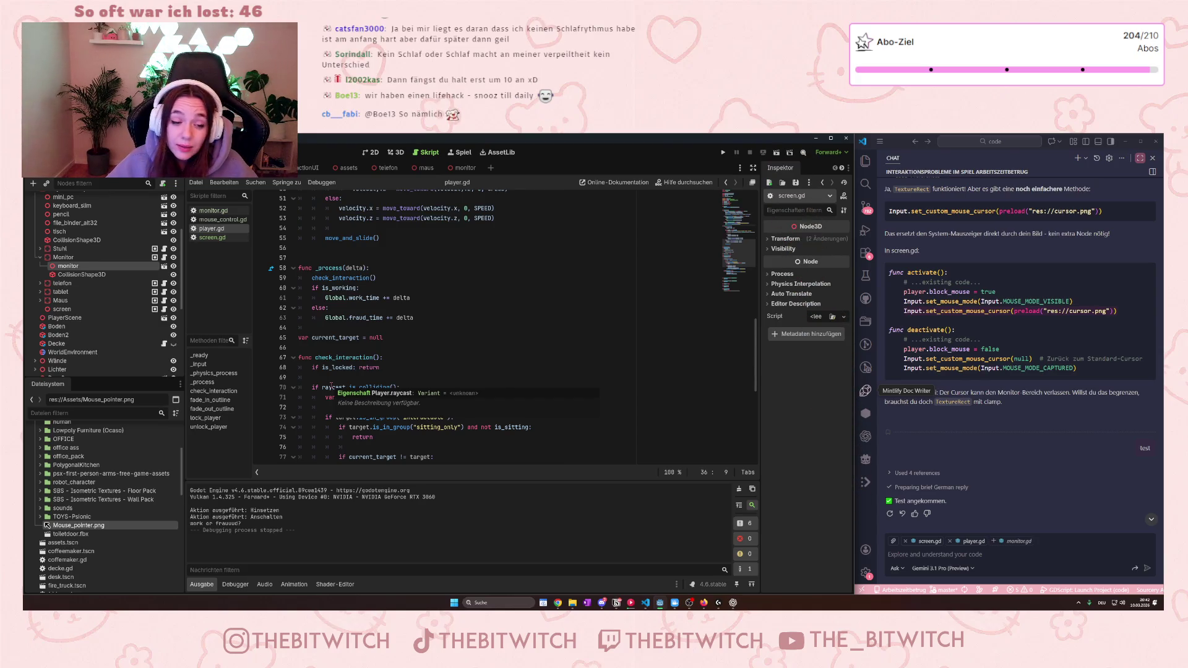
left_click(385, 290)
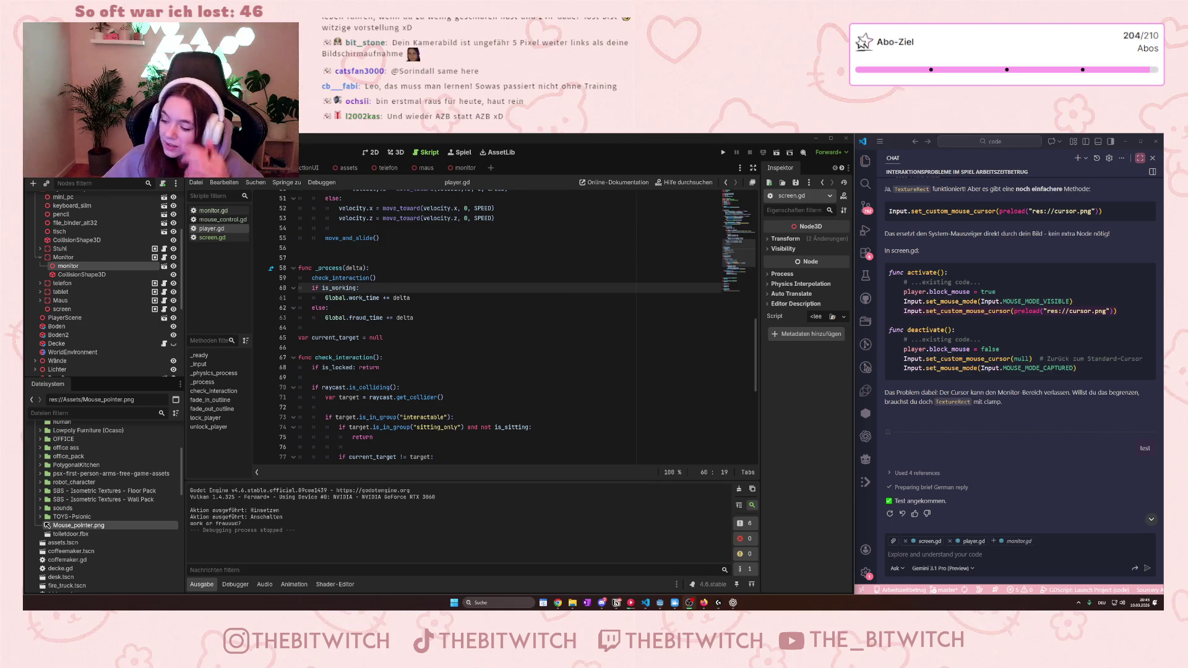
left_click(335, 287)
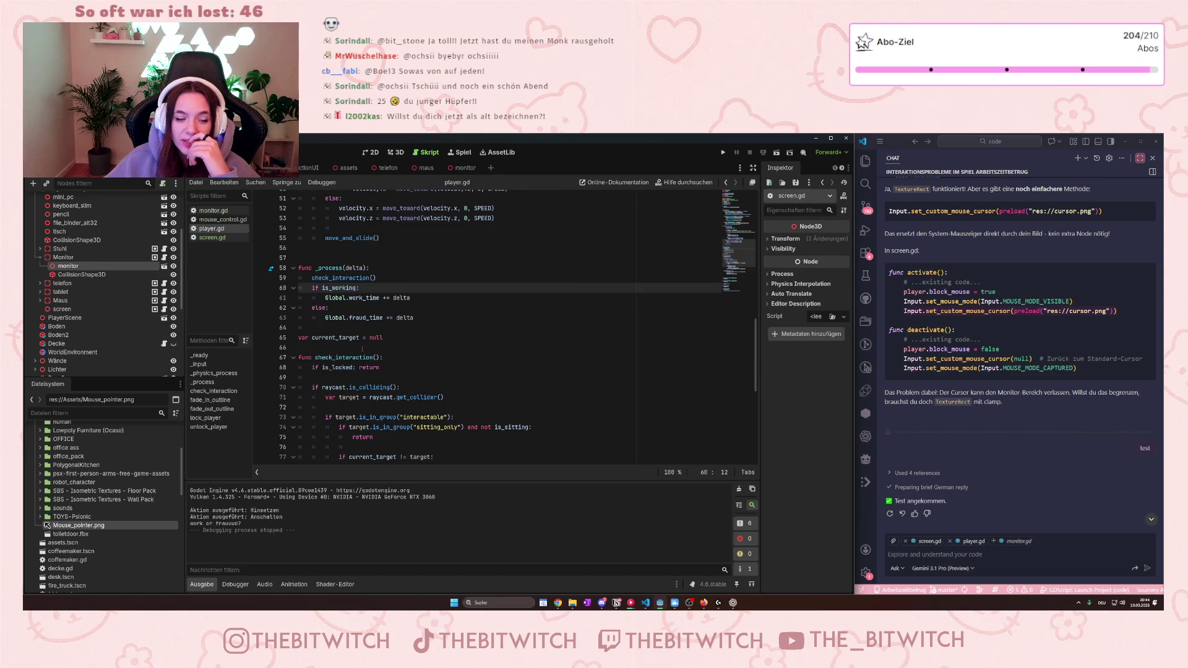
scroll(376, 347, "down", 8)
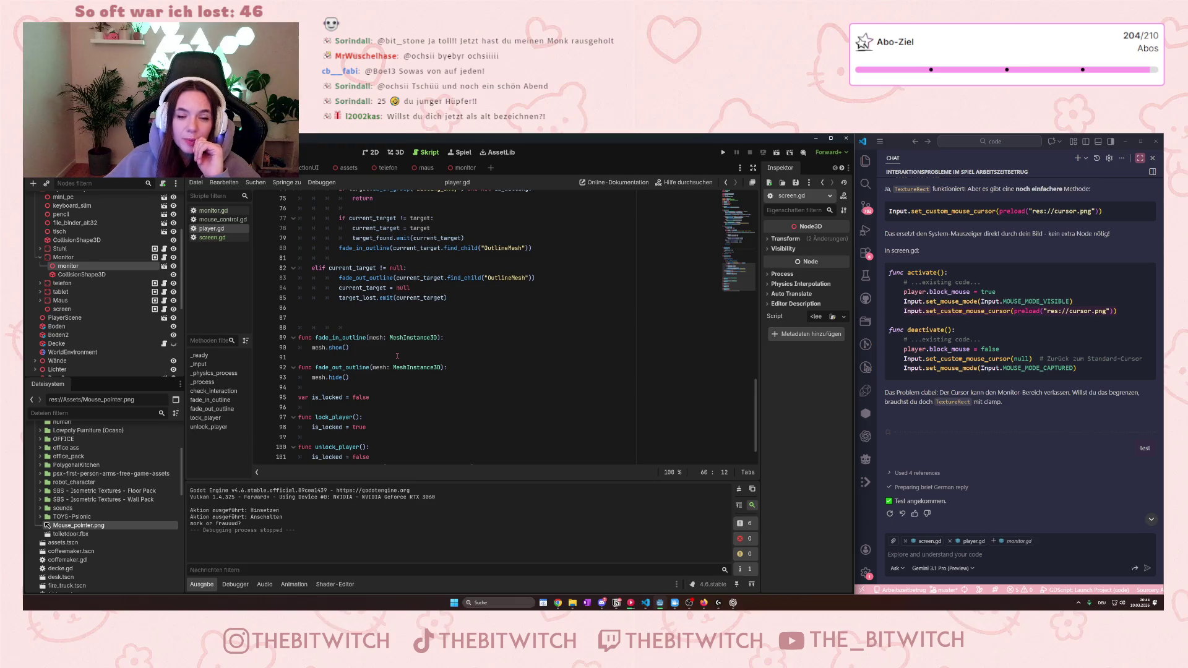
scroll(397, 355, "down", 1)
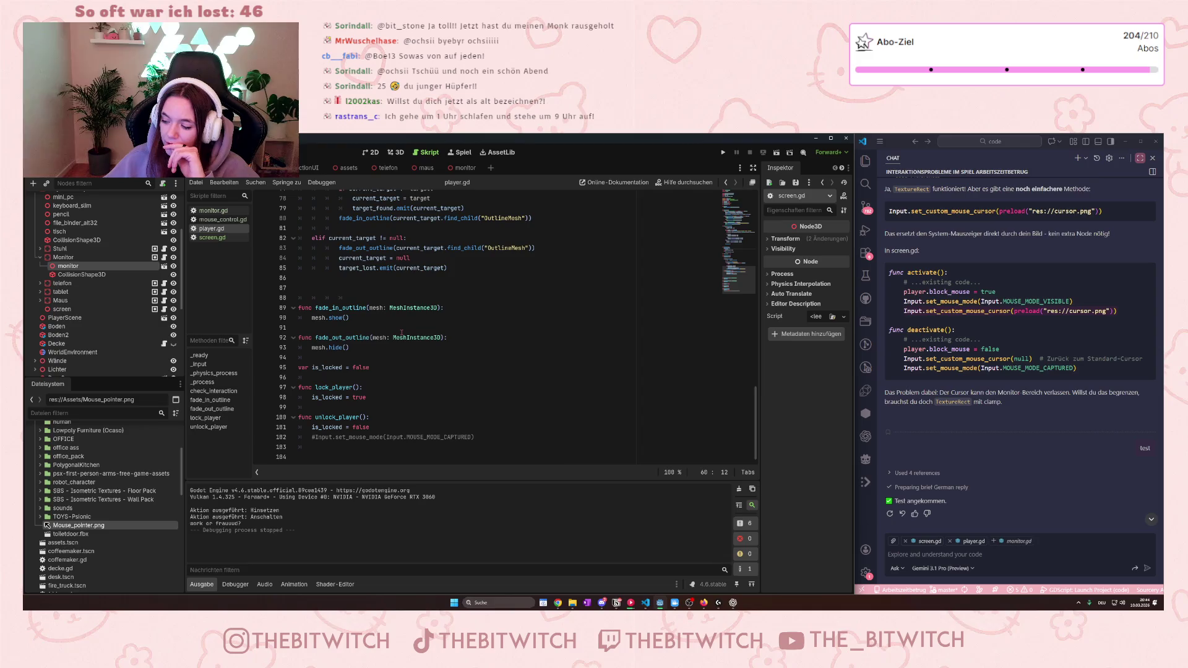
mouse_move(405, 336)
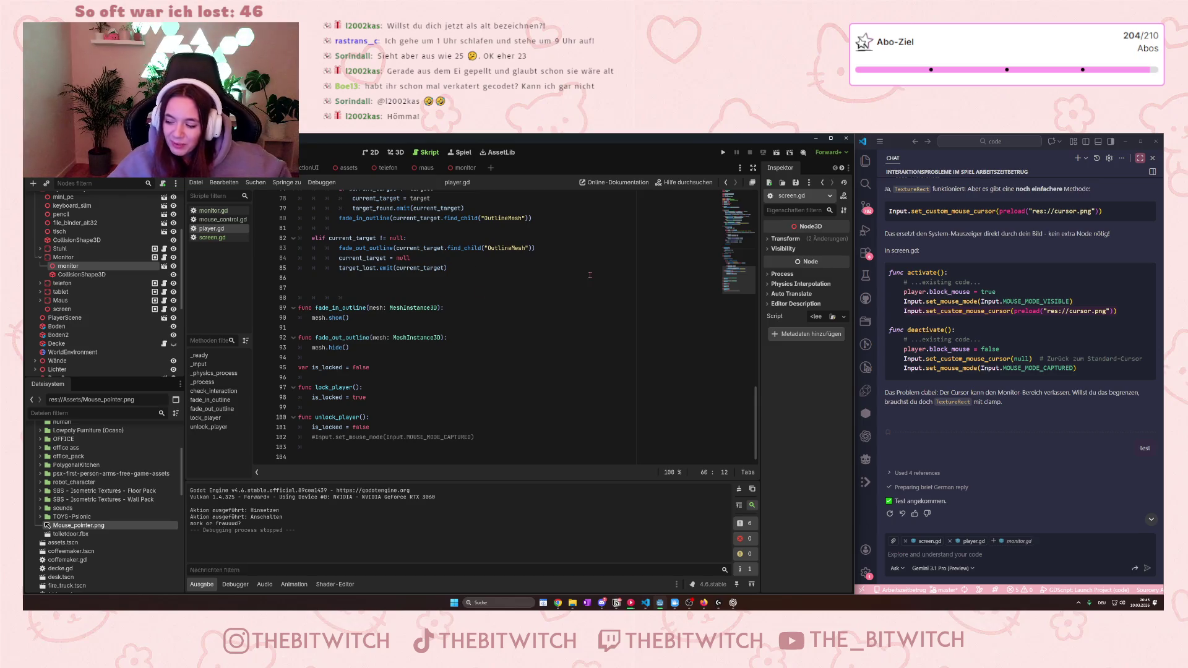
scroll(433, 307, "up", 4)
scroll(408, 303, "up", 6)
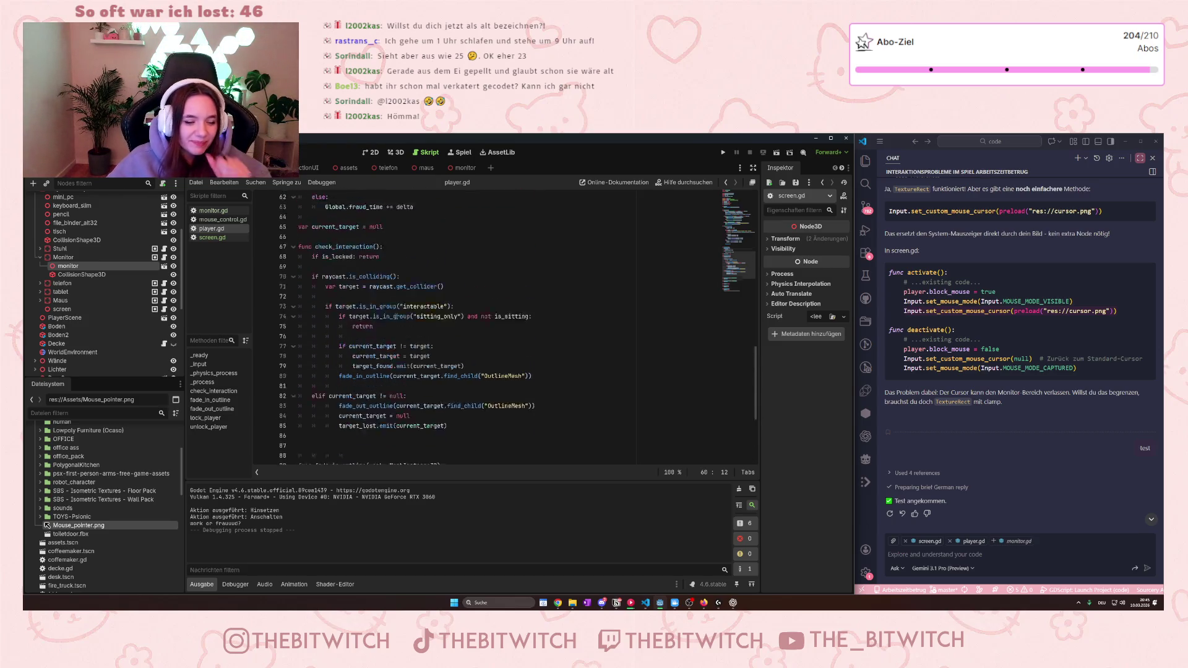
scroll(423, 291, "up", 1)
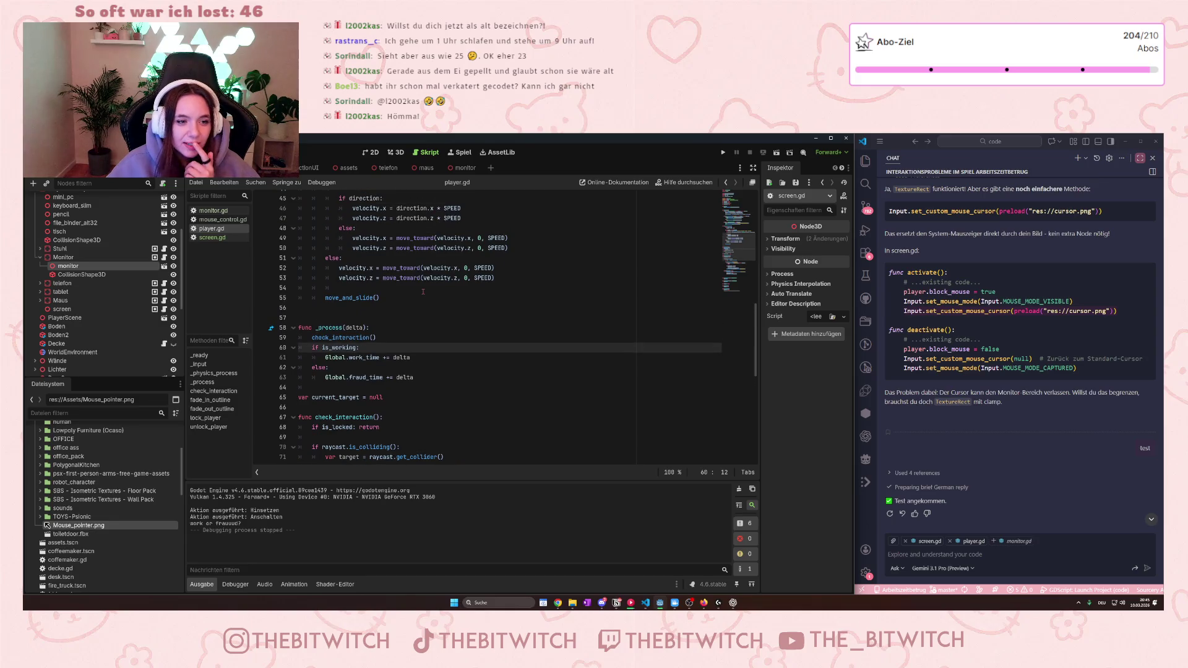
scroll(421, 293, "up", 5)
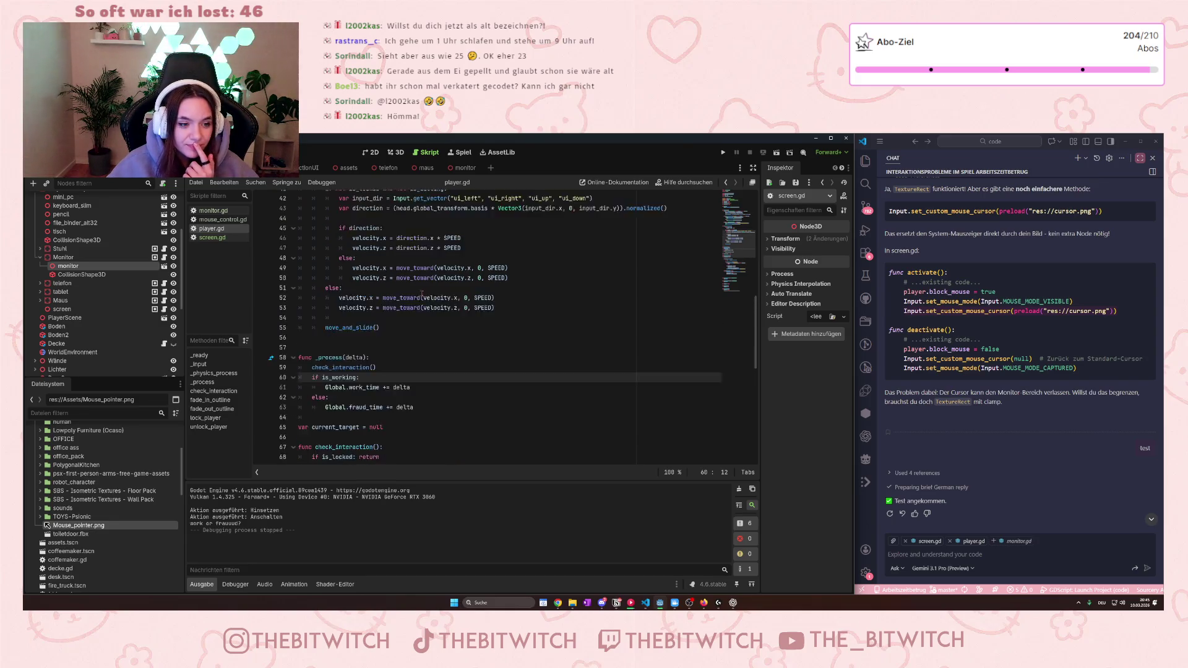
scroll(422, 295, "up", 7)
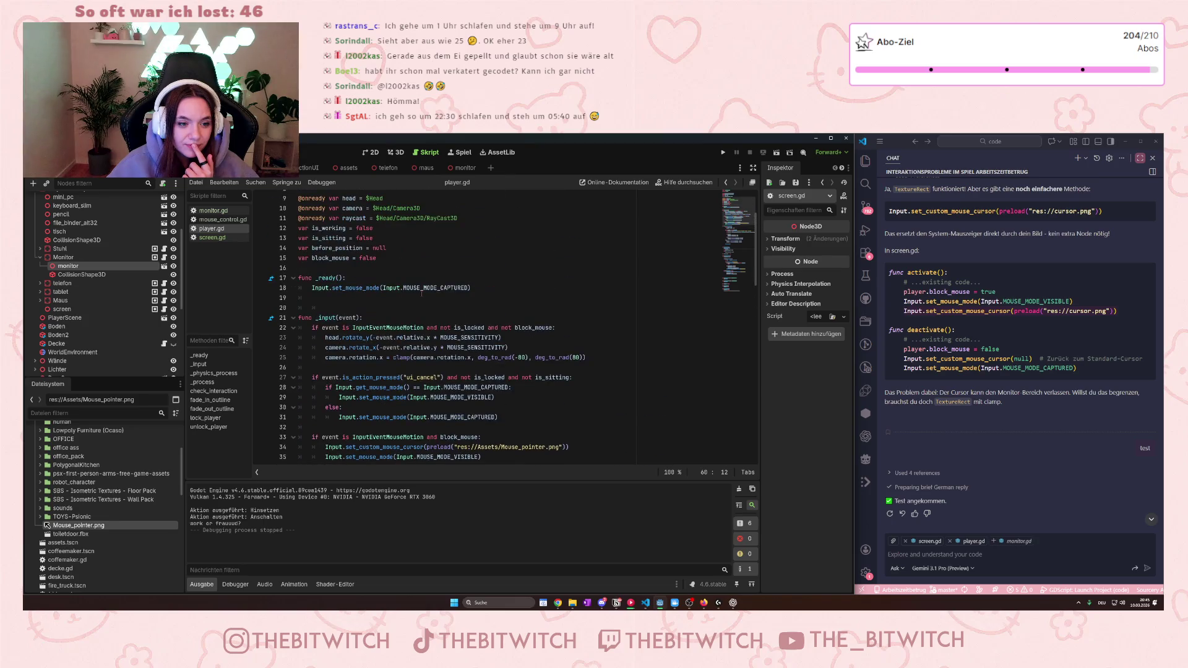
scroll(420, 296, "down", 6)
scroll(432, 300, "up", 2)
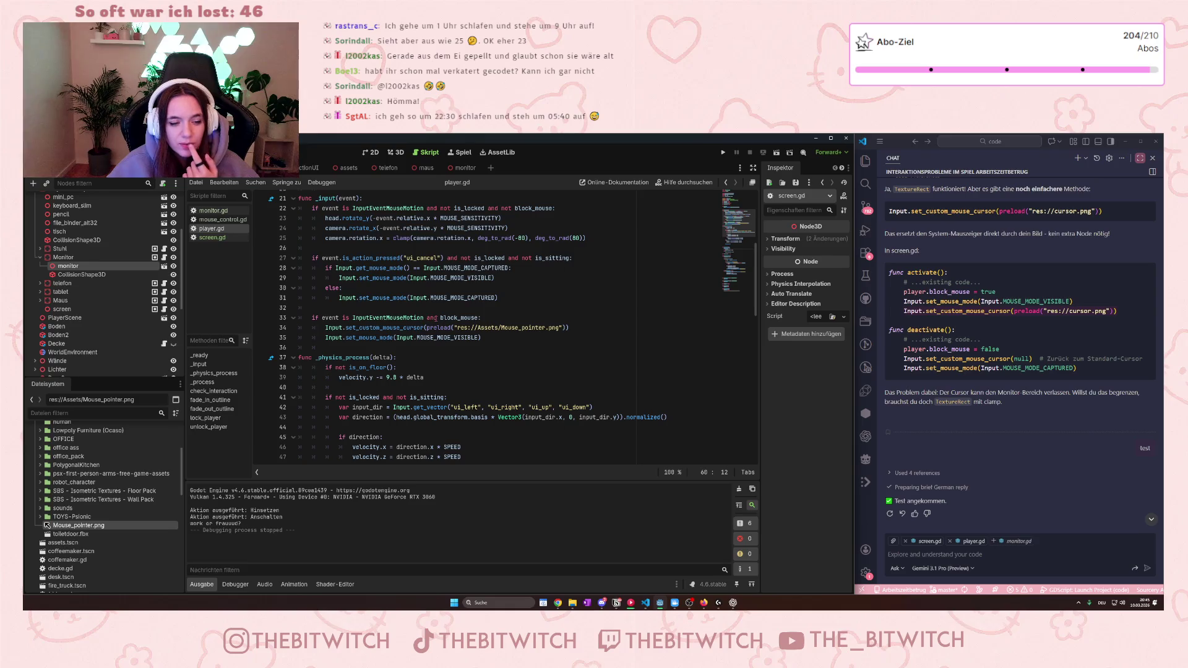
scroll(436, 319, "down", 3)
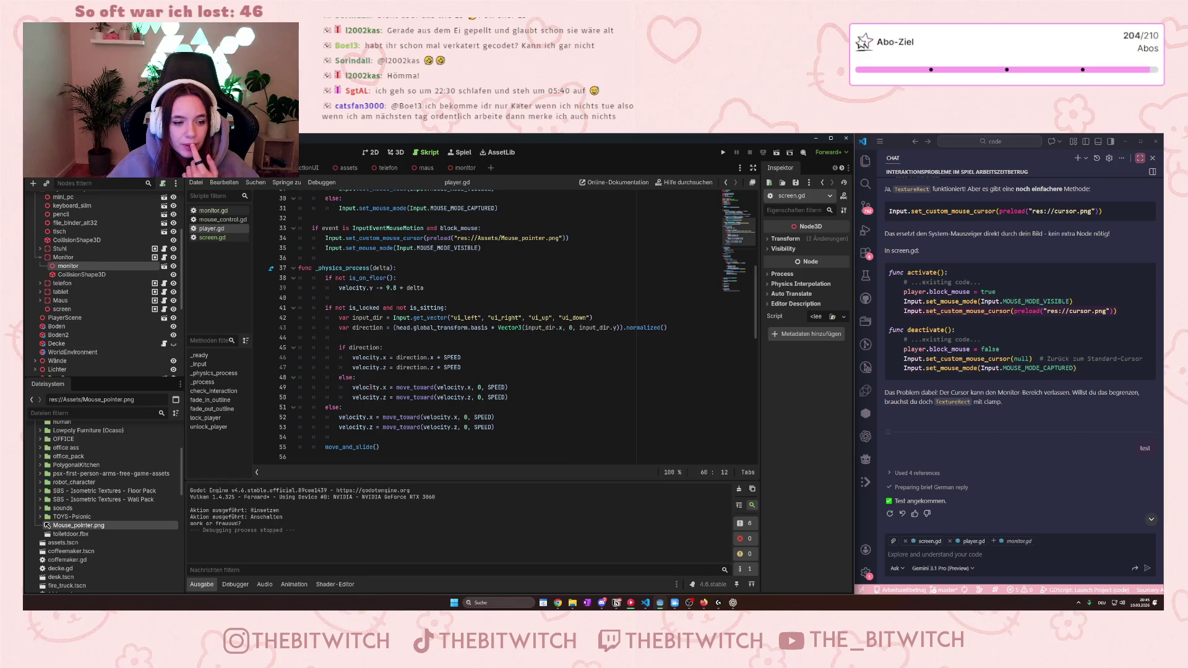
mouse_move(370, 388)
scroll(370, 388, "up", 3)
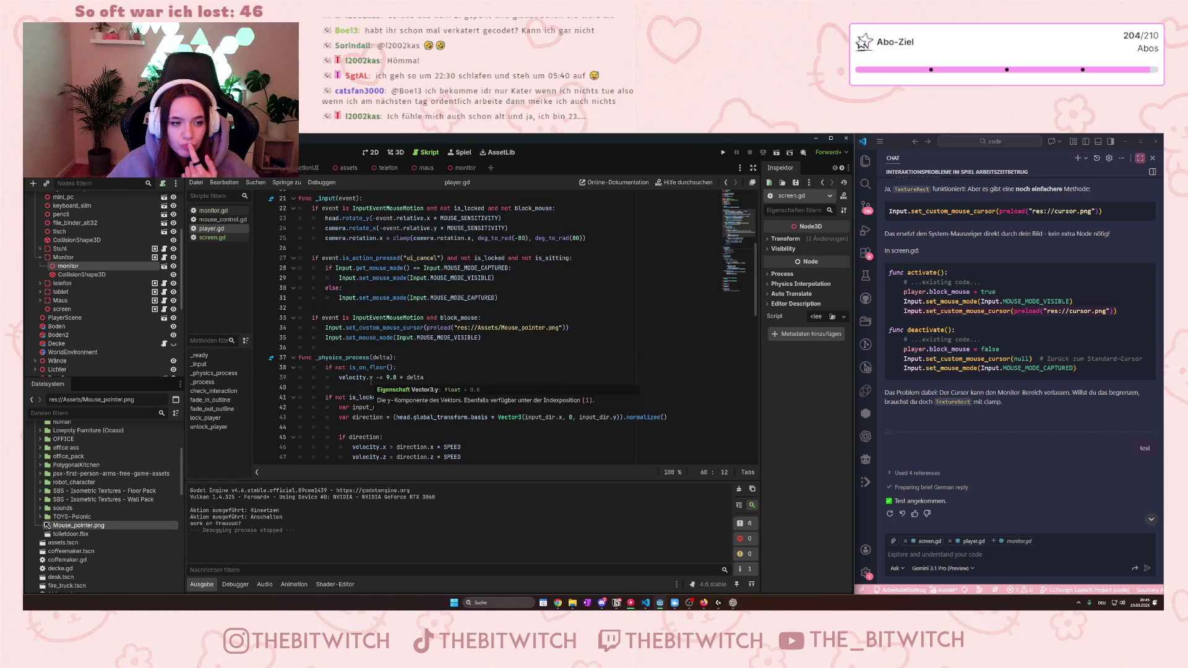
scroll(371, 382, "up", 2)
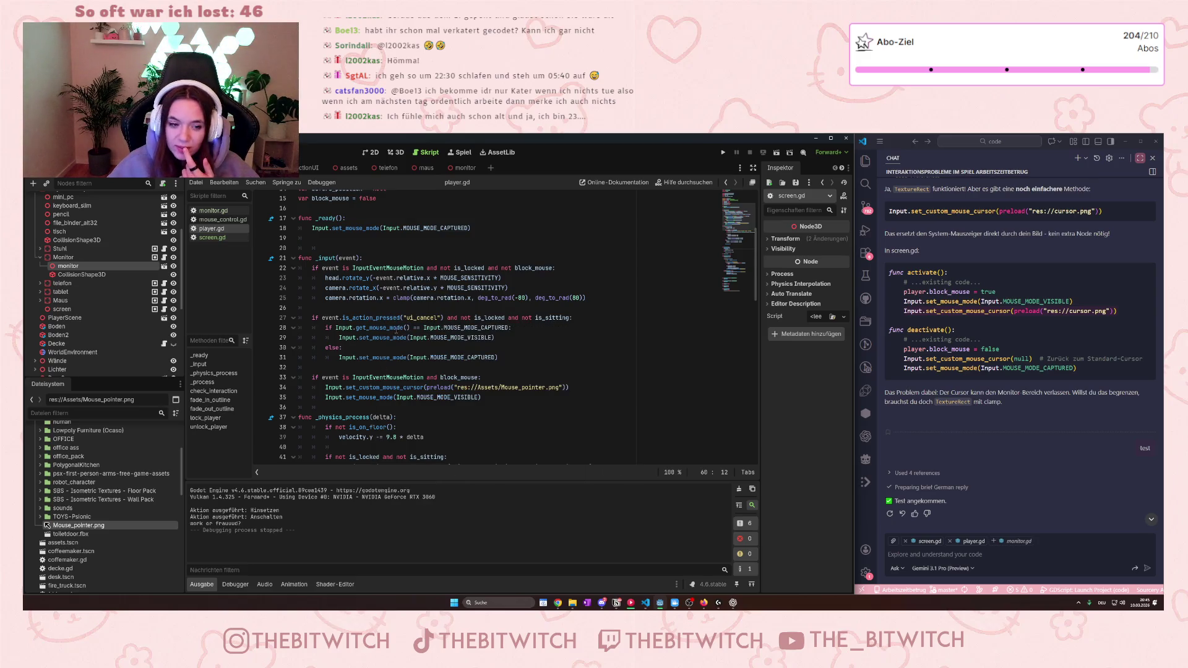
mouse_move(393, 328)
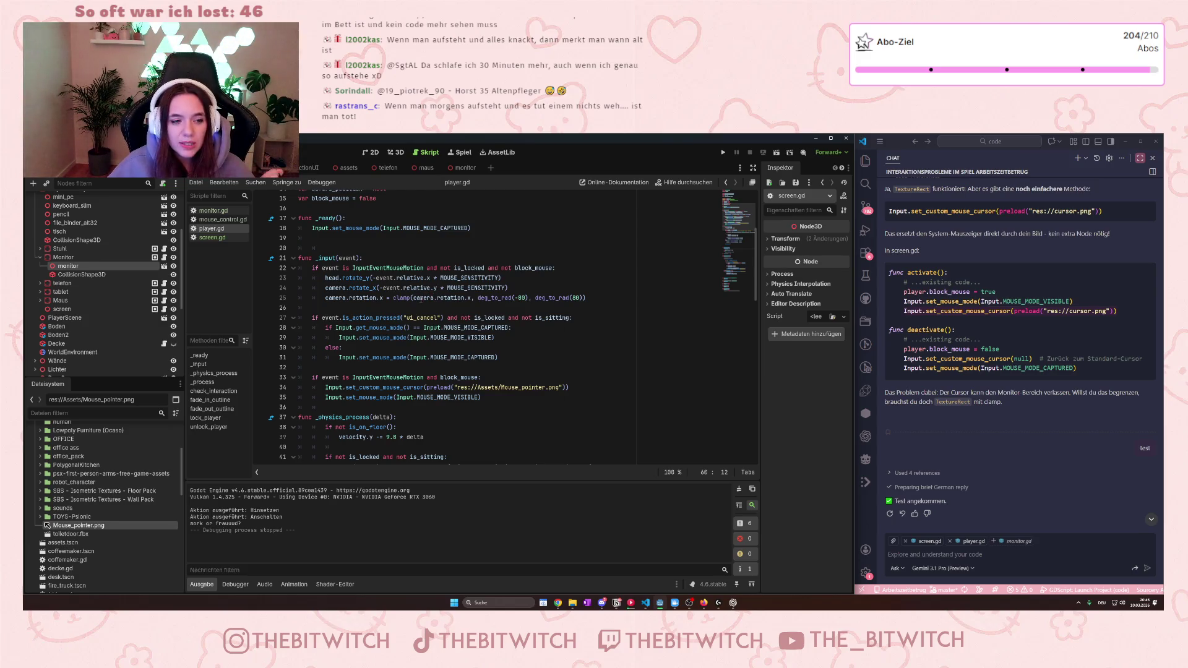
mouse_move(443, 383)
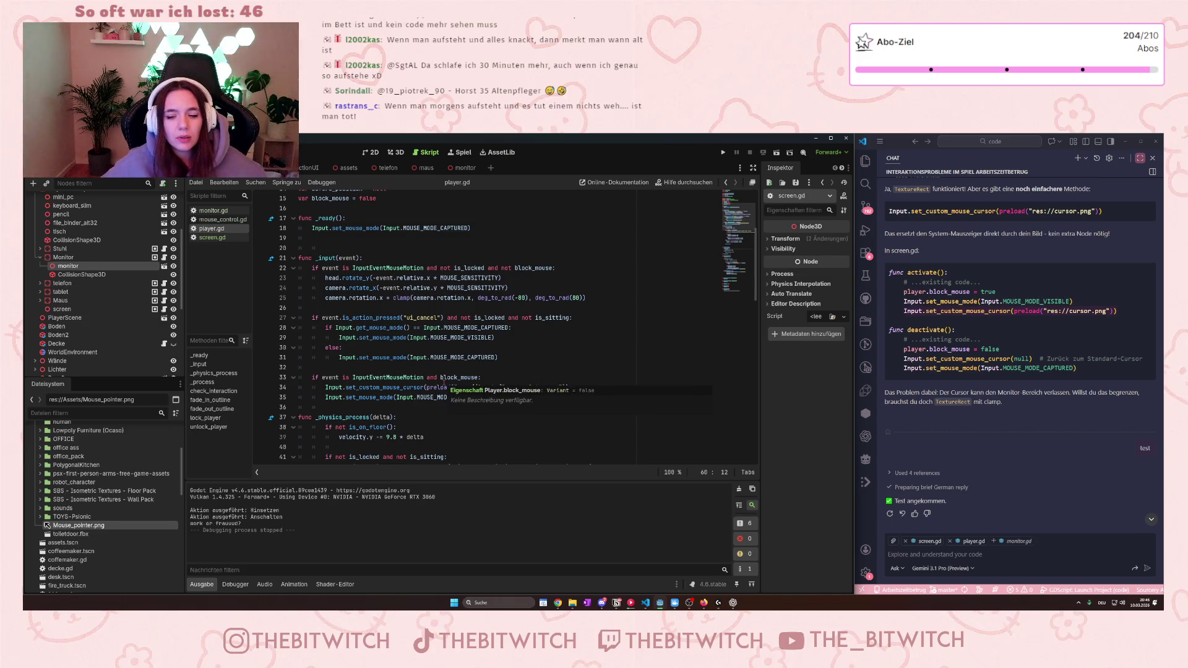